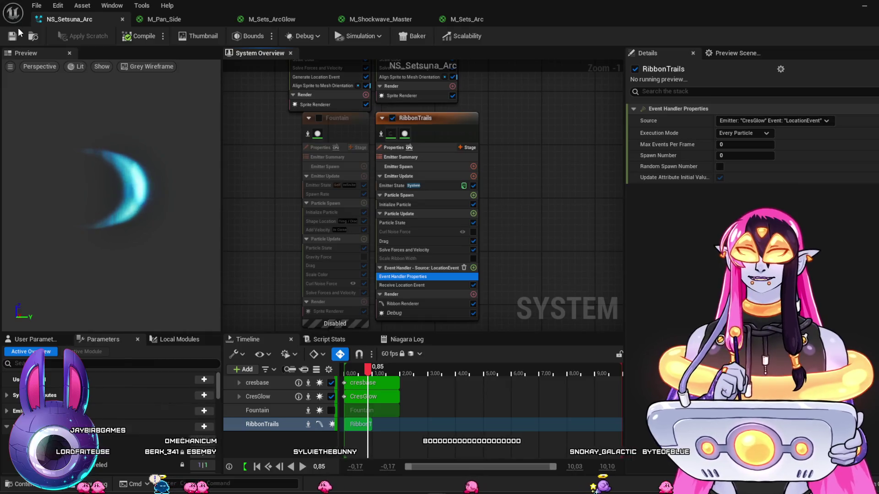
Save NS_Setsuna_Arc, then scrub the level sequence back to earlier frames.
click(14, 36)
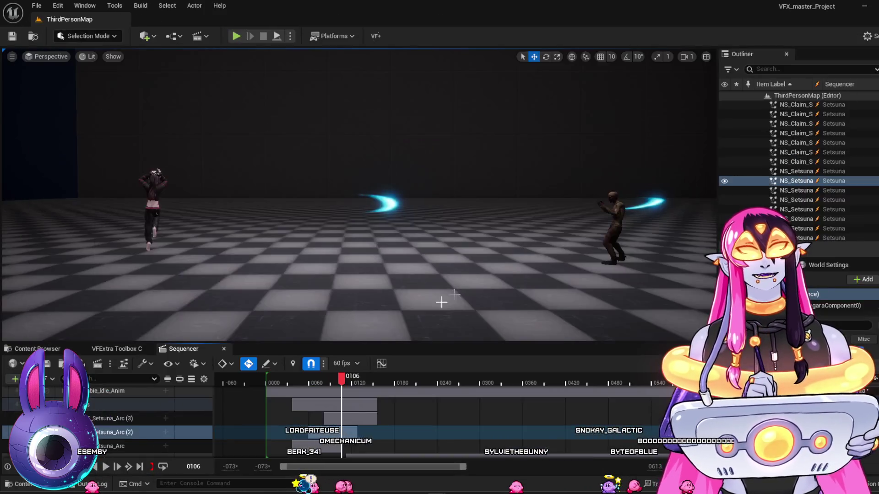
drag(275, 377, 319, 391)
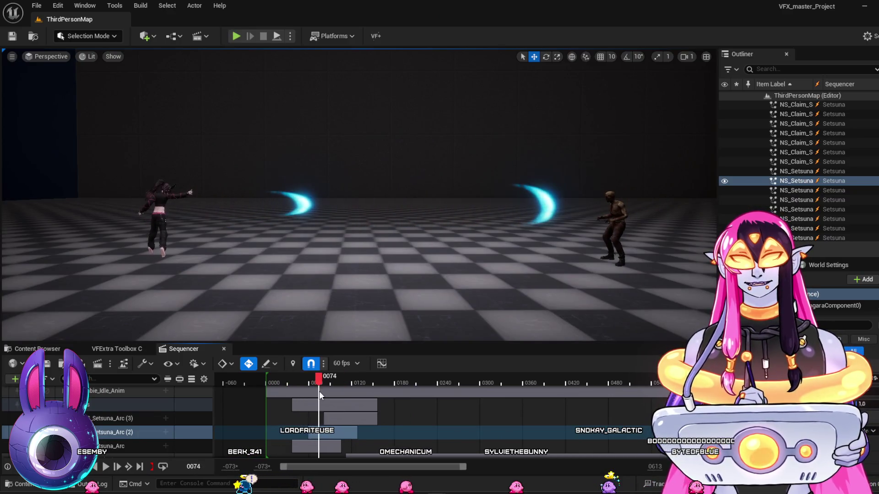
Play and pause the level sequence, then replay it from the start, stopping at frame 0116.
key(space)
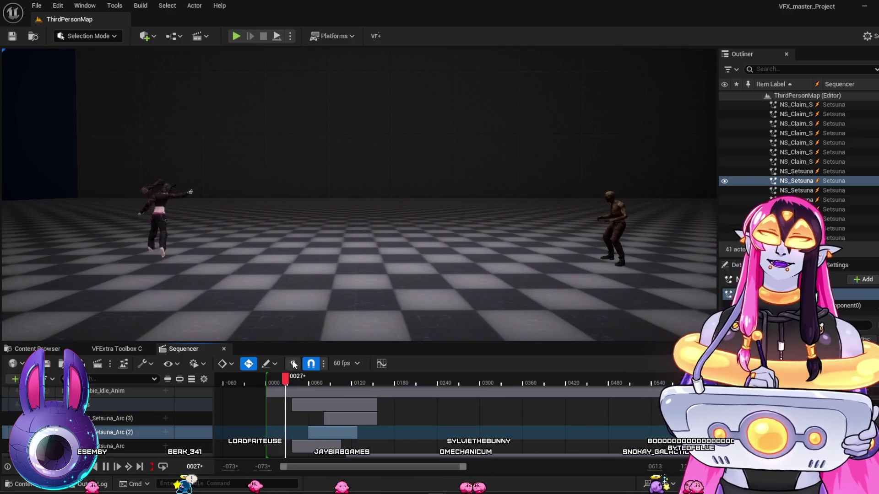
key(space)
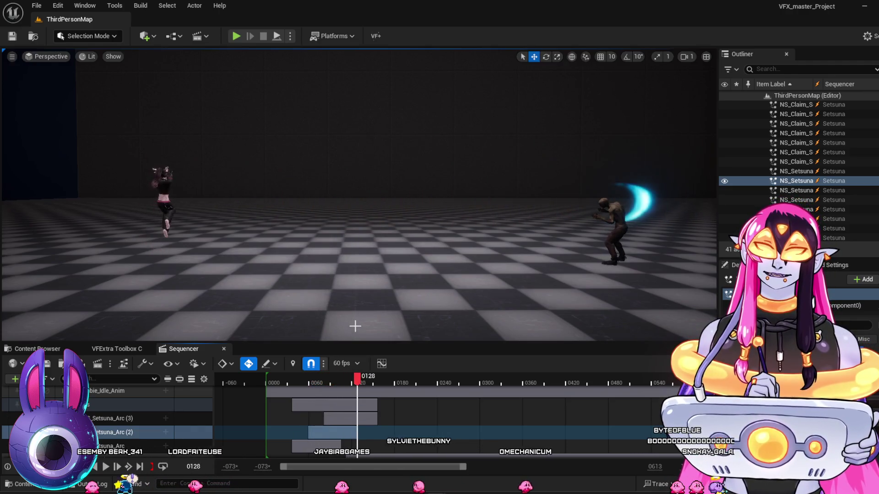
key(space)
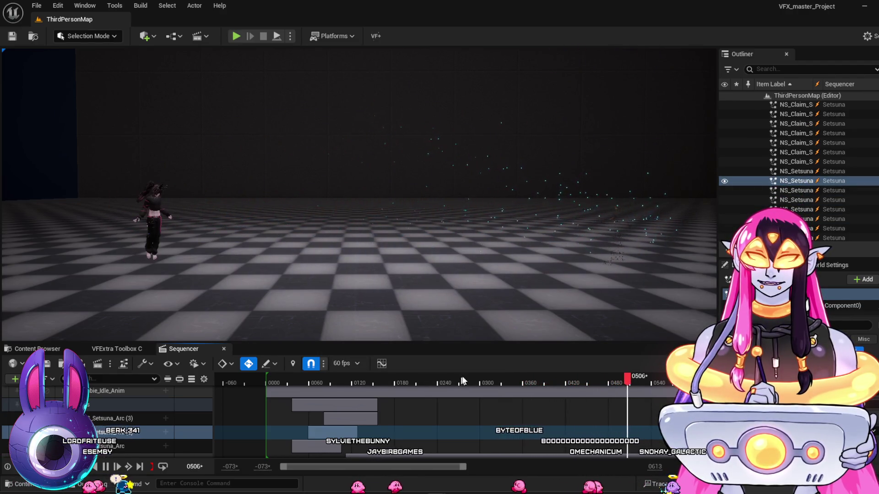
key(space)
click(275, 380)
key(space)
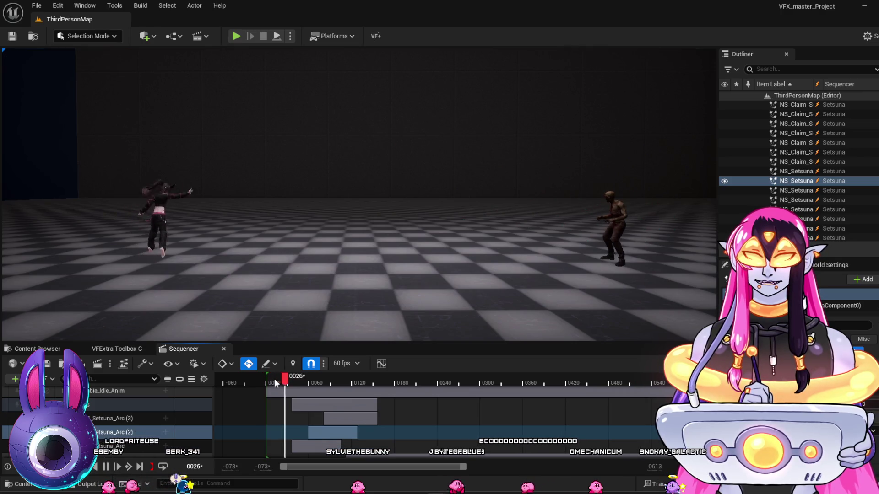
key(space)
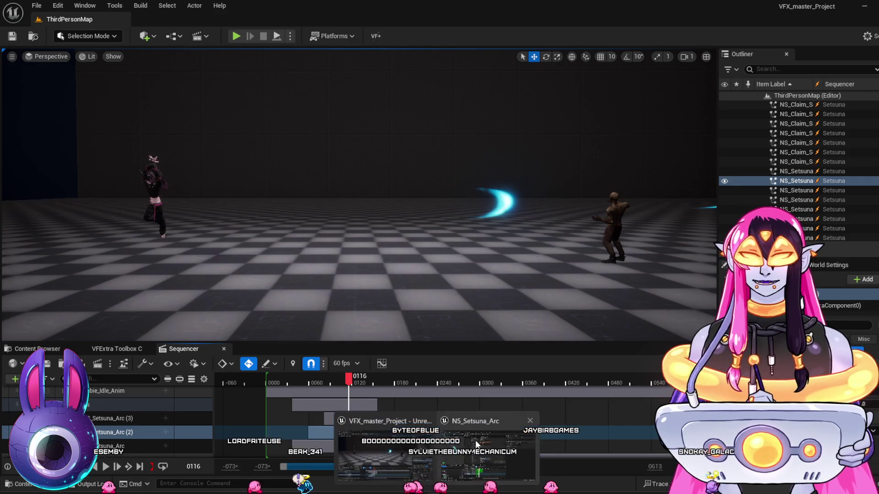
Return to the NS_Setsuna_Arc Niagara editor and pan the system overview graph.
click(522, 430)
mouse_move(548, 224)
mouse_down()
mouse_move(526, 251)
mouse_move(526, 198)
mouse_up()
drag(508, 127, 525, 142)
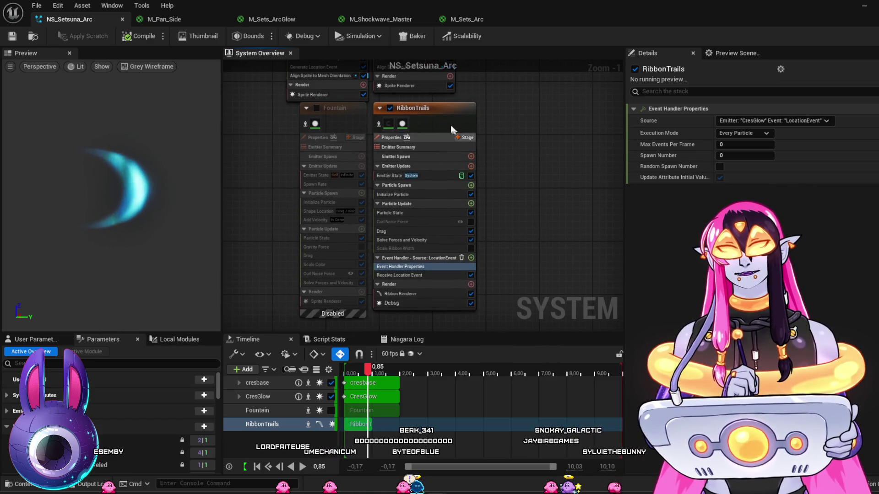
Review RibbonTrails' modules and set its event handler Spawn Number to 1.
click(413, 195)
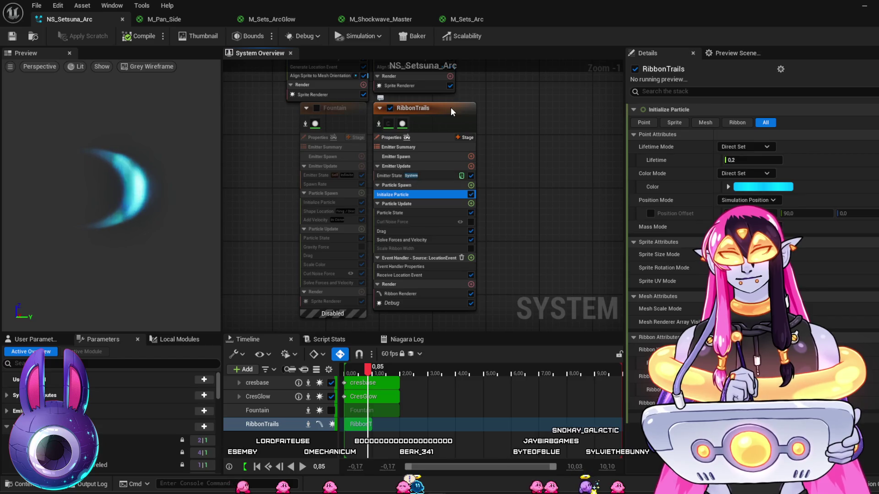
click(431, 178)
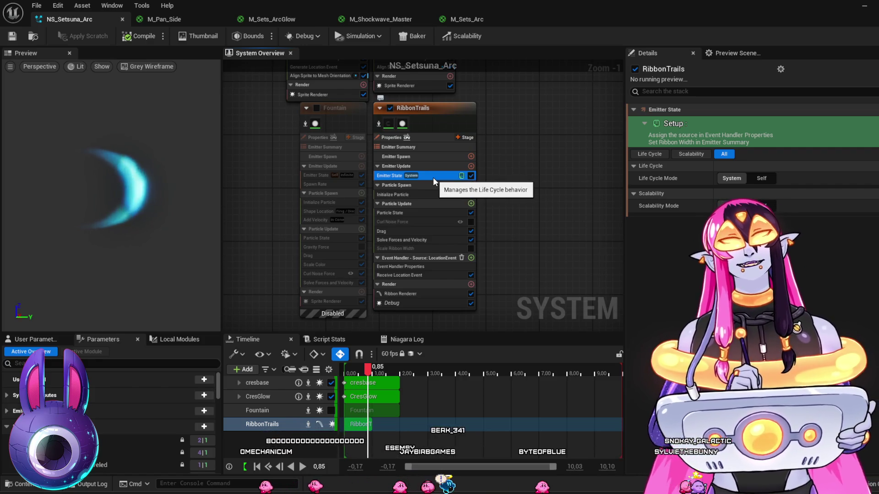
click(449, 267)
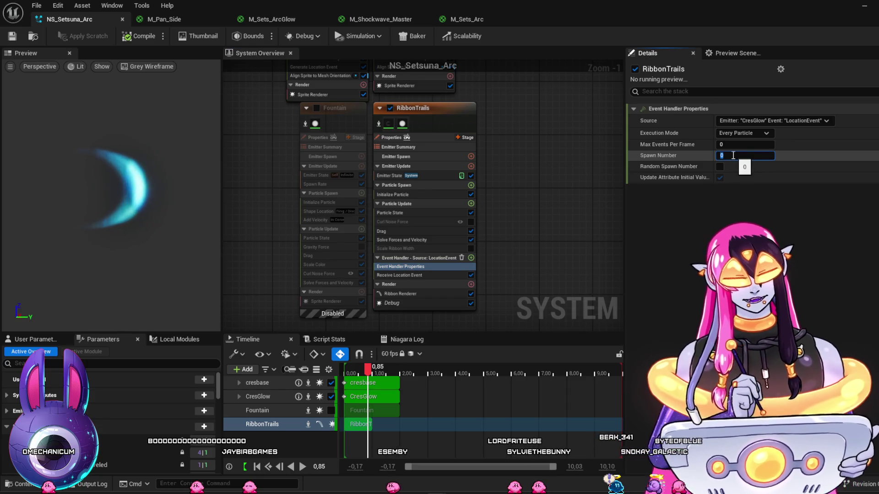
text(1)
key(Return)
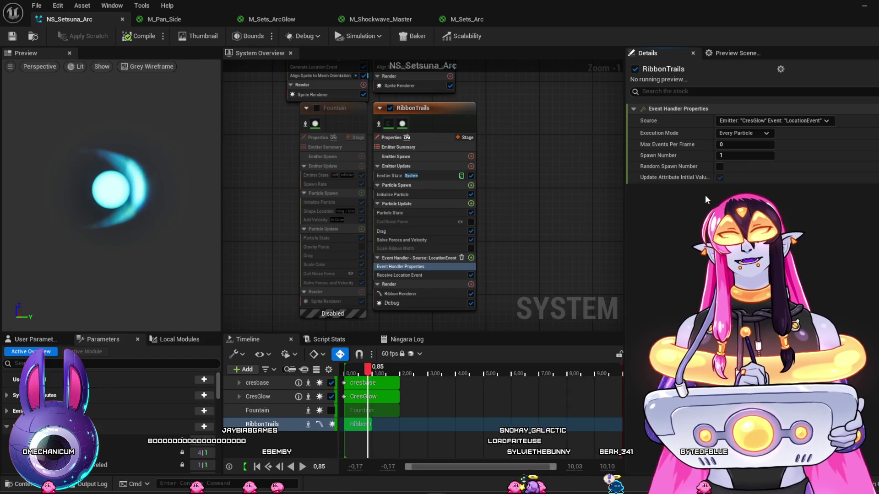
Scrub the Niagara preview, then scrub the level sequence back to frame 0049.
mouse_move(350, 386)
mouse_down()
mouse_move(384, 386)
mouse_move(371, 388)
mouse_up()
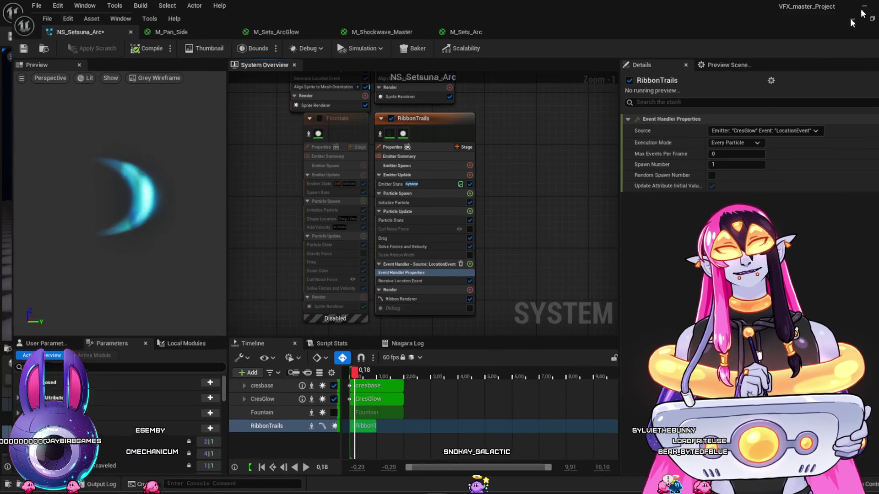
key(alt+Tab)
mouse_move(312, 376)
mouse_down()
mouse_move(274, 382)
mouse_move(326, 388)
mouse_move(266, 380)
mouse_move(277, 376)
mouse_up()
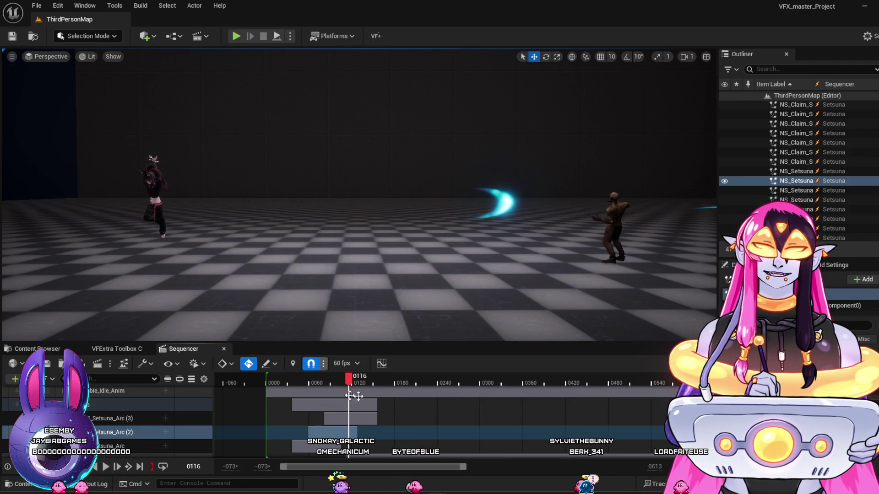
mouse_move(363, 382)
mouse_down()
mouse_move(334, 381)
mouse_move(377, 381)
mouse_move(279, 387)
mouse_move(301, 395)
mouse_up()
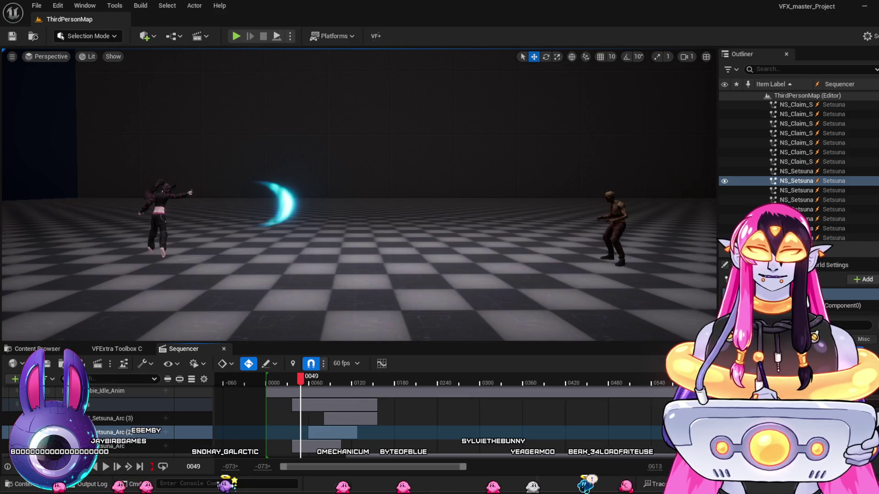
Change RibbonTrails' ribbon renderer UV Mode from Tiled (By Segment Length) to Uniform Scale (By Segment).
key(alt+Tab)
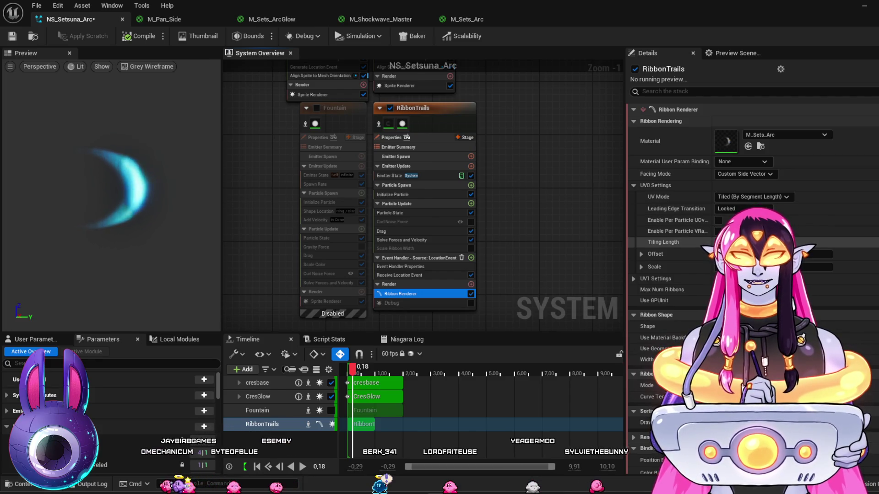
click(784, 198)
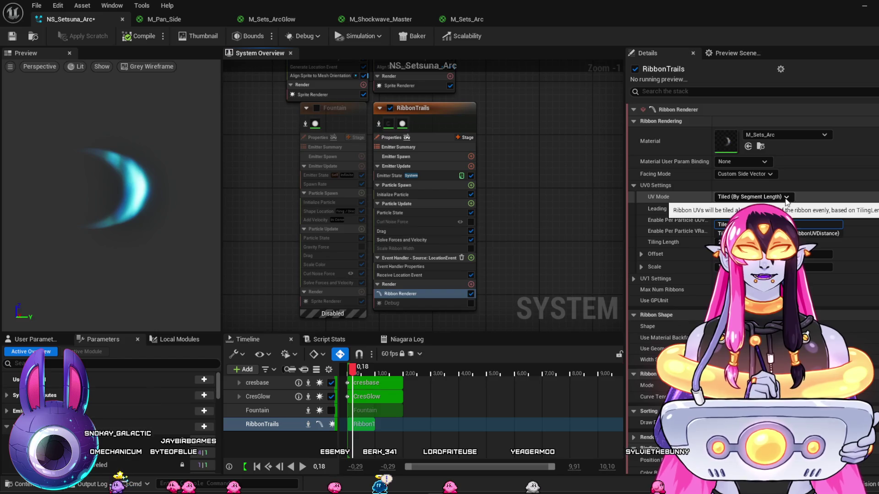
click(786, 207)
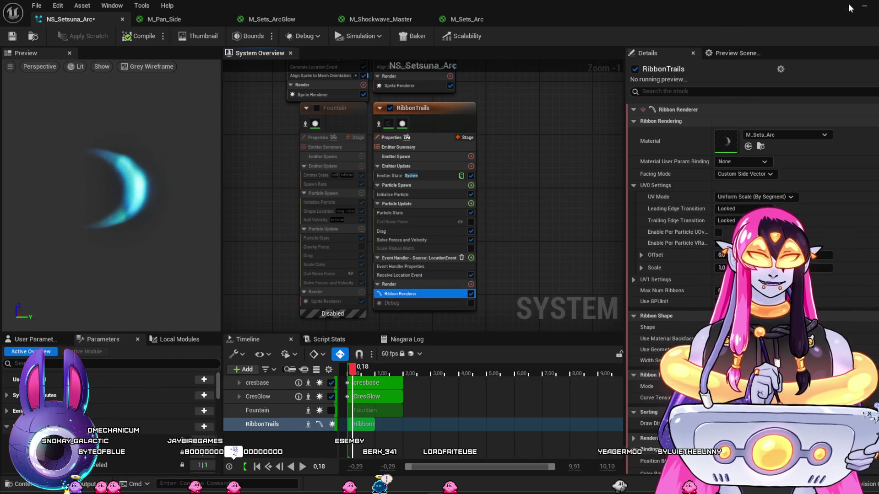
Check the arcs at frame 0072 in the level, then pan the Niagara graph to the upper emitters.
key(alt+Tab)
drag(273, 382, 319, 394)
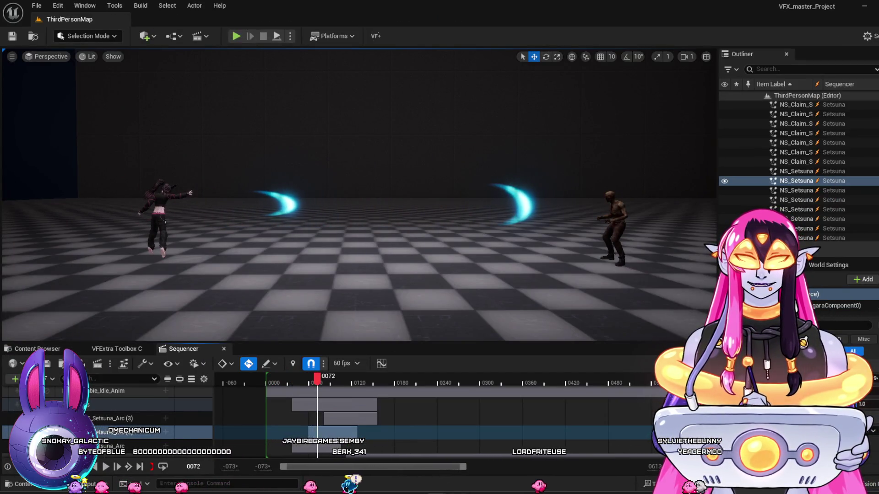
key(alt+Tab)
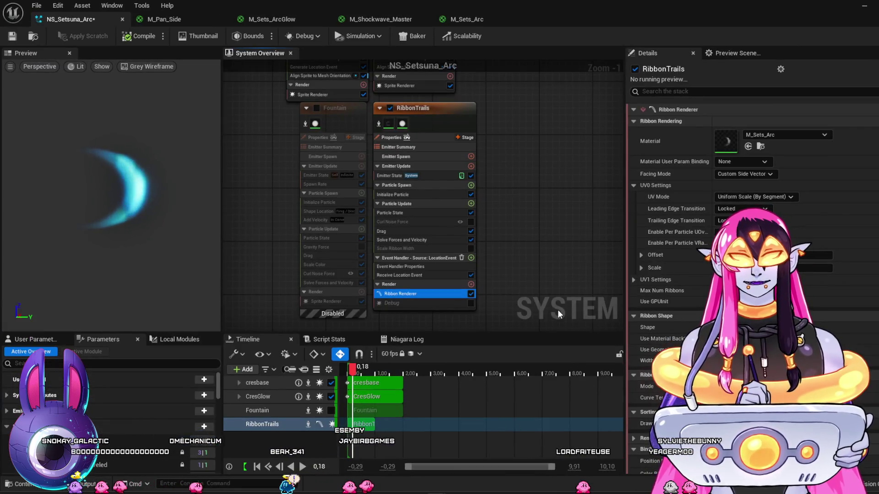
mouse_move(524, 57)
mouse_down()
mouse_move(491, 73)
mouse_move(462, 152)
mouse_move(507, 177)
mouse_move(433, 204)
mouse_up()
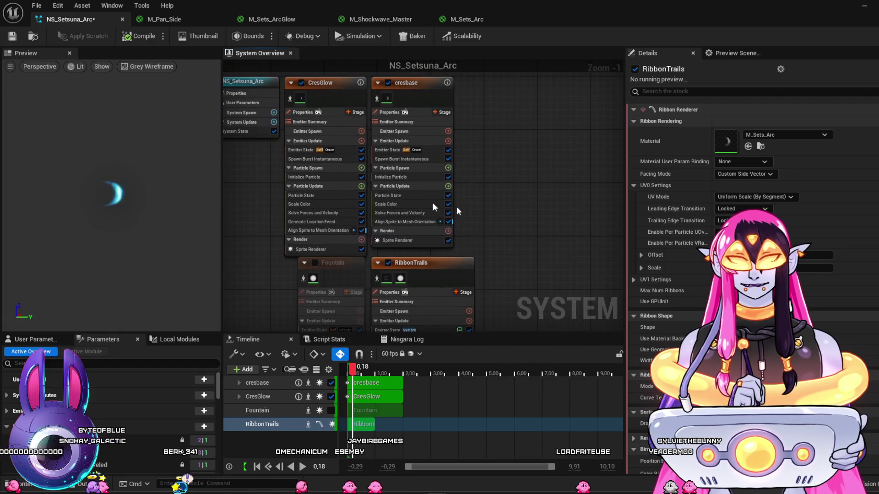
Open CresGlow's Initialize Particle colour picker, edit its value and confirm.
click(333, 176)
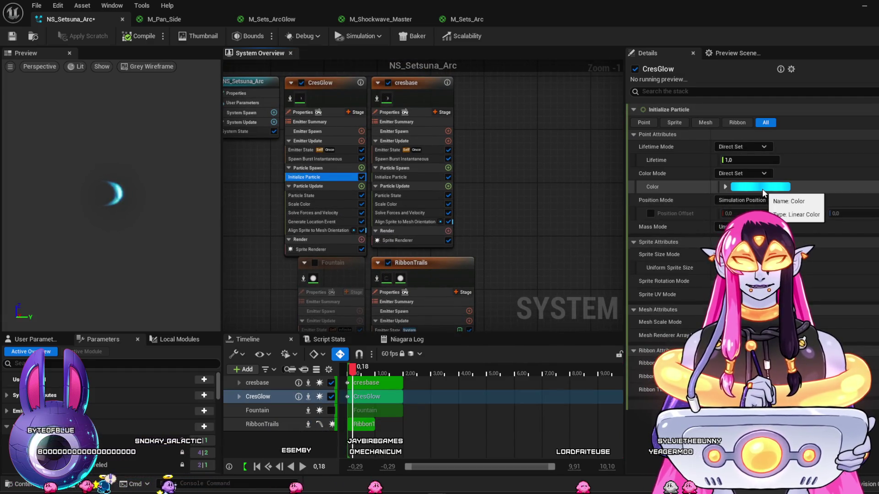
click(762, 187)
click(687, 369)
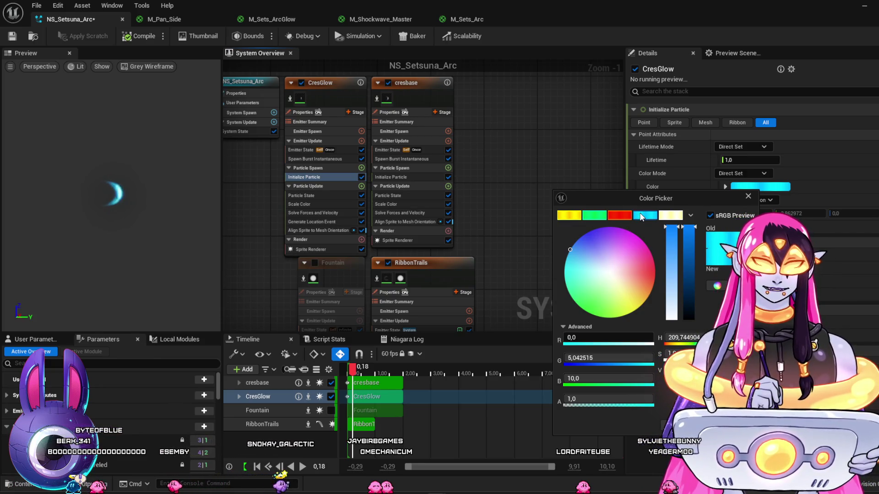
key(Return)
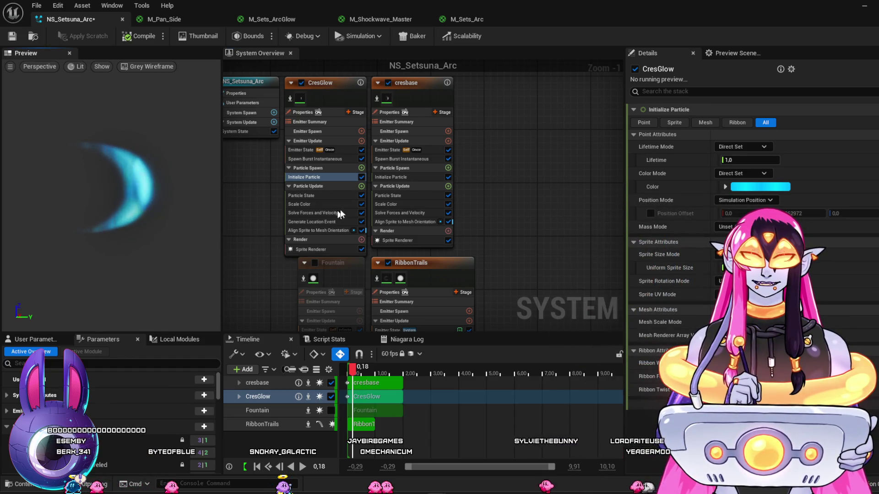
Give cresbase's Initialize Particle colour the cyan preset (B 1.5), save, and minimise the editor.
click(403, 178)
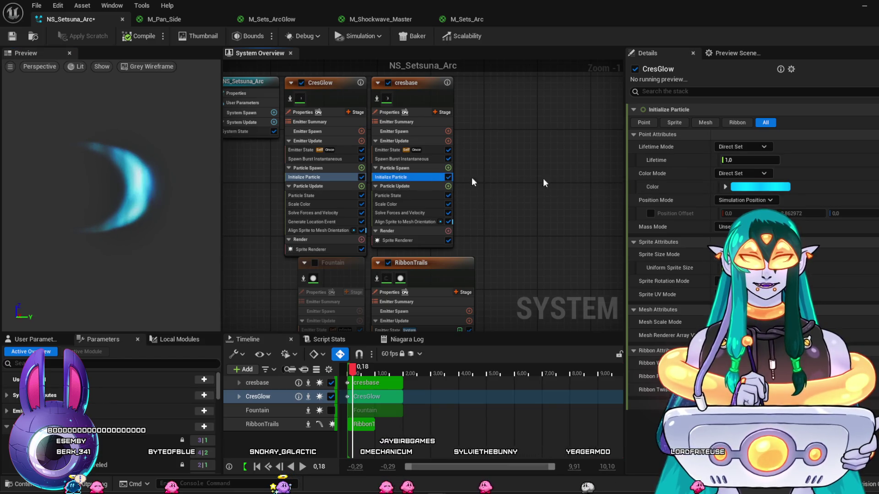
click(760, 187)
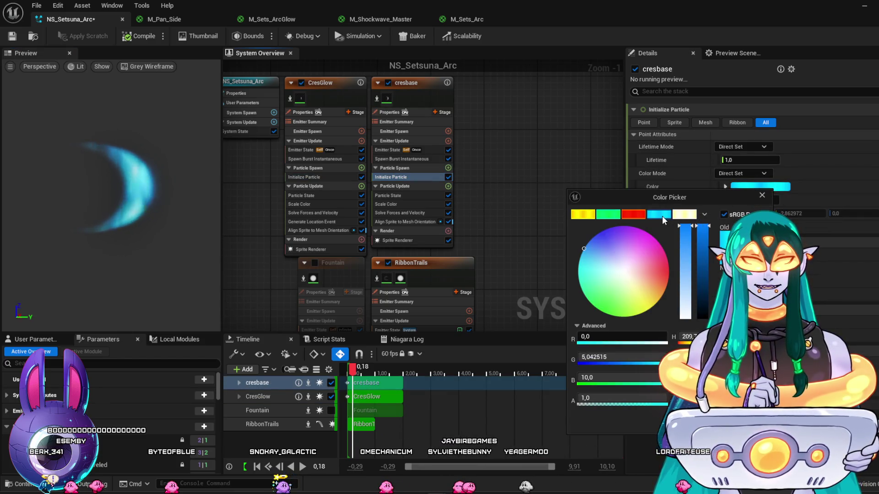
click(661, 216)
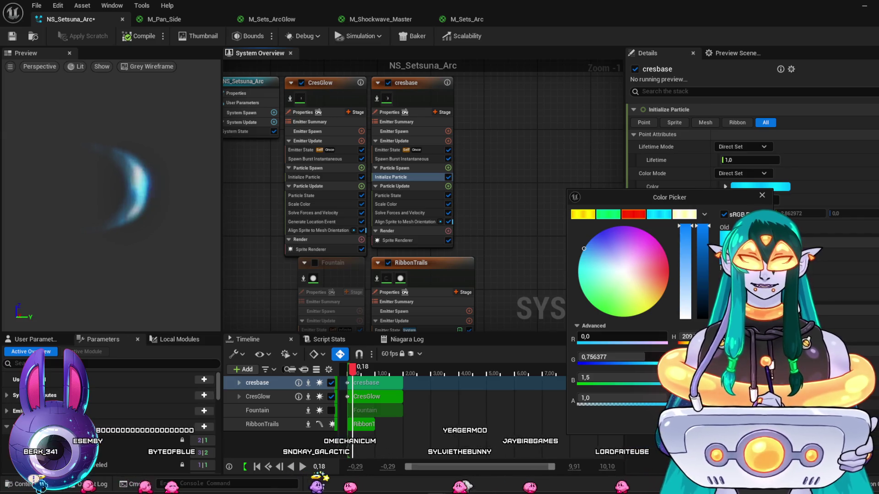
click(567, 141)
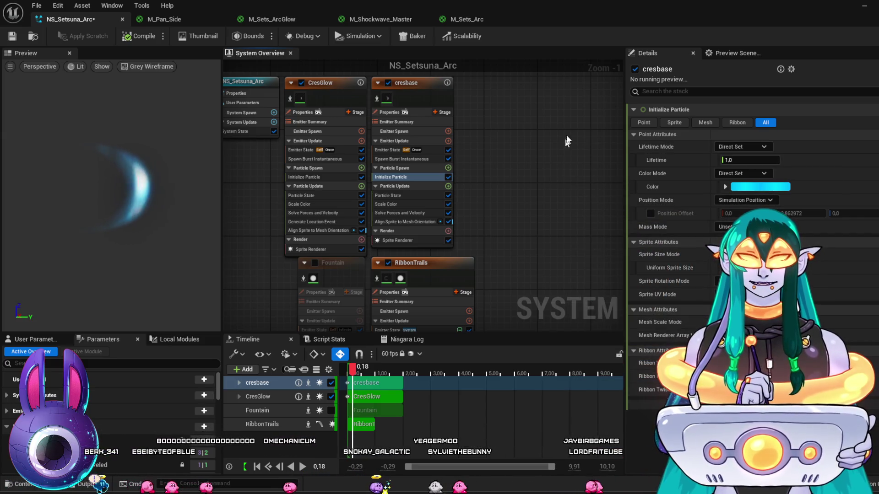
click(13, 38)
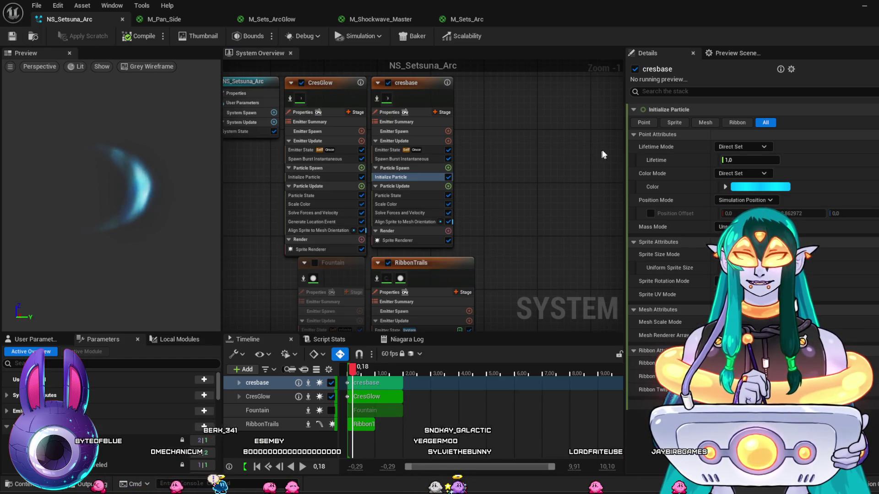
click(864, 7)
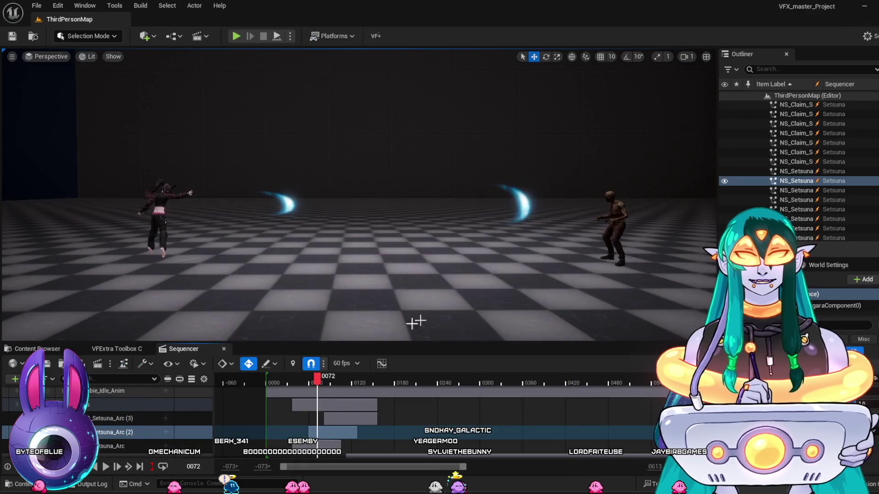
Preview the arcs, rewind the sequence to frame 0049, and bring back the NS_Setsuna_Arc editor.
mouse_move(306, 378)
mouse_down()
mouse_move(343, 390)
mouse_move(281, 392)
mouse_move(308, 399)
mouse_up()
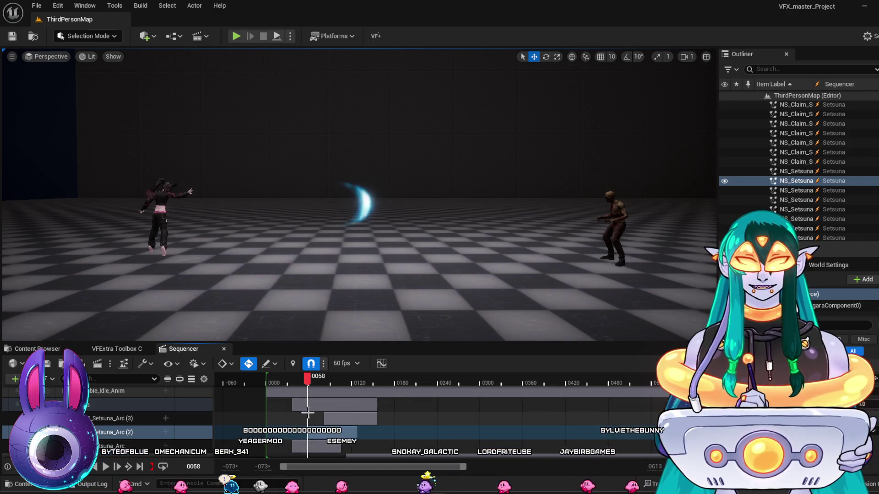
mouse_move(279, 382)
mouse_down()
mouse_move(301, 383)
mouse_move(345, 429)
mouse_move(348, 443)
mouse_move(295, 438)
mouse_move(331, 451)
mouse_move(273, 444)
mouse_move(308, 454)
mouse_up()
click(454, 457)
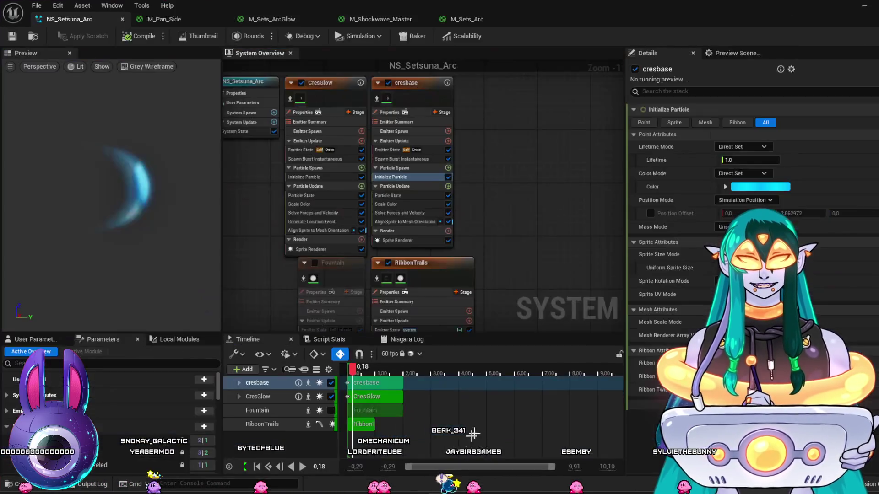
Select the RibbonTrails emitter and review its ribbon renderer settings.
scroll(527, 252, down, 1)
mouse_move(537, 265)
mouse_down()
mouse_move(526, 153)
mouse_move(503, 137)
mouse_move(487, 156)
mouse_up()
click(400, 133)
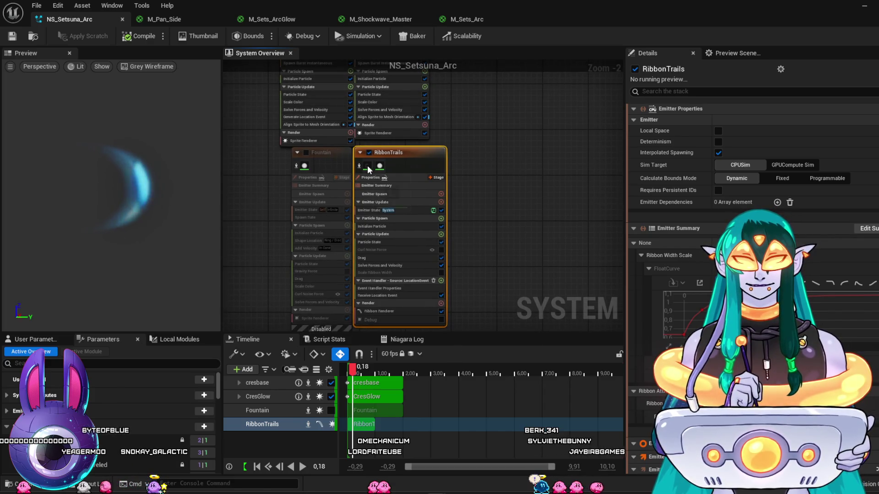
click(407, 311)
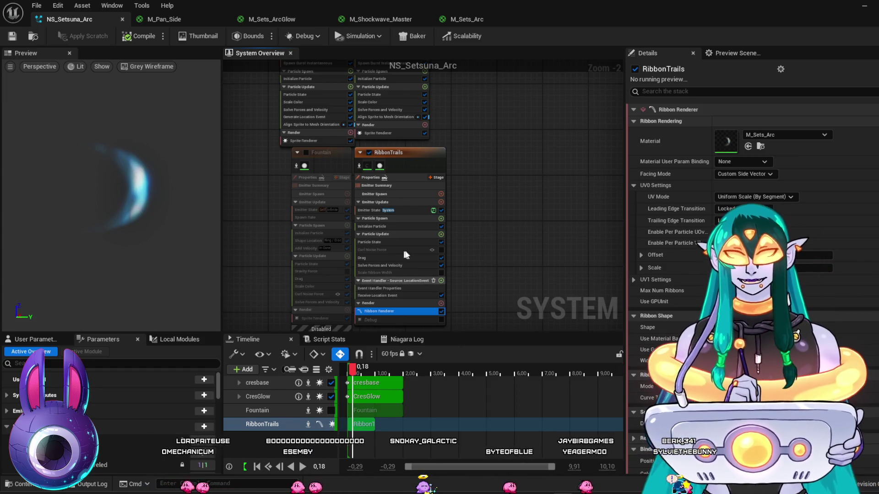
Review RibbonTrails' event handler, change Initialize Particle Lifetime from 0.2 to 1.0, and minimise the editor.
click(408, 281)
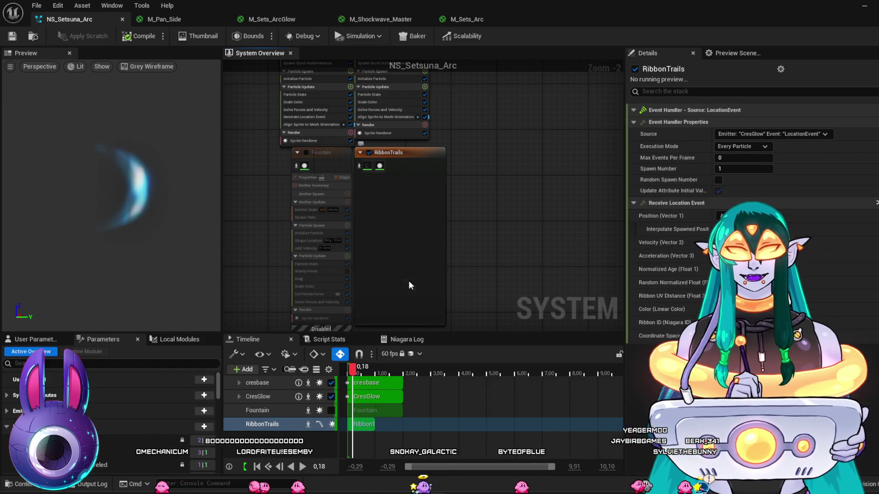
mouse_move(474, 178)
mouse_down()
mouse_move(521, 191)
mouse_move(524, 202)
mouse_up()
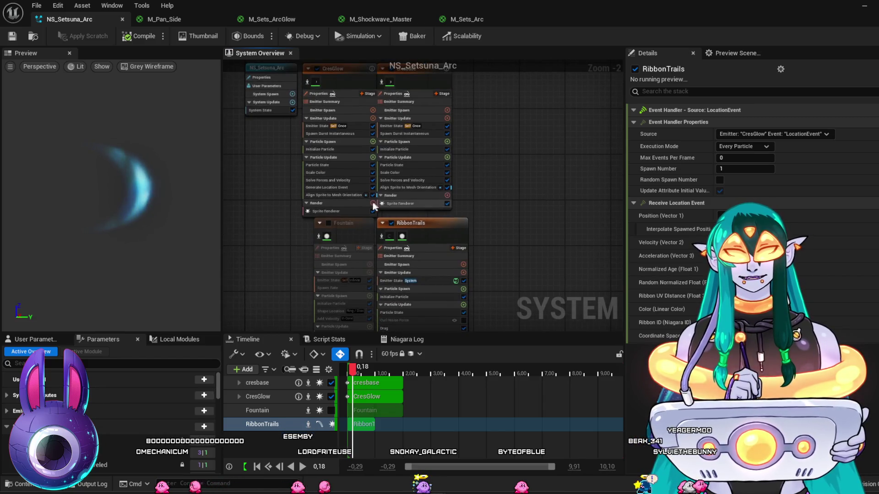
drag(547, 242, 525, 154)
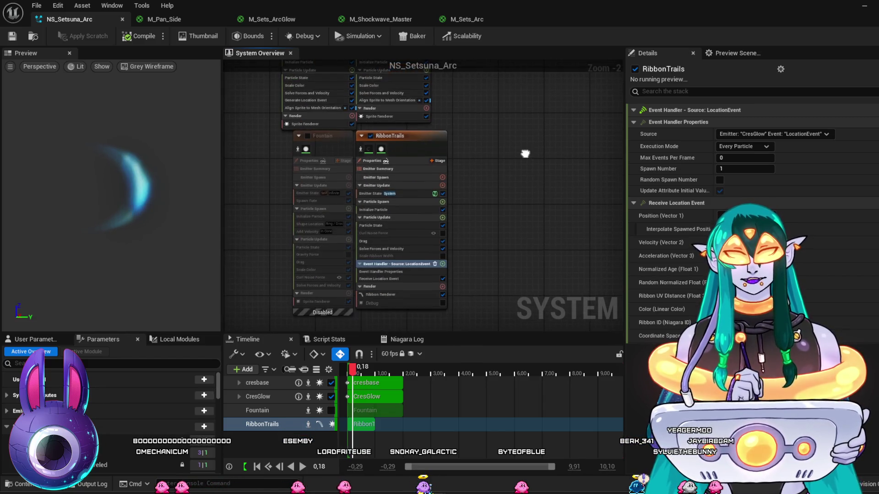
click(392, 210)
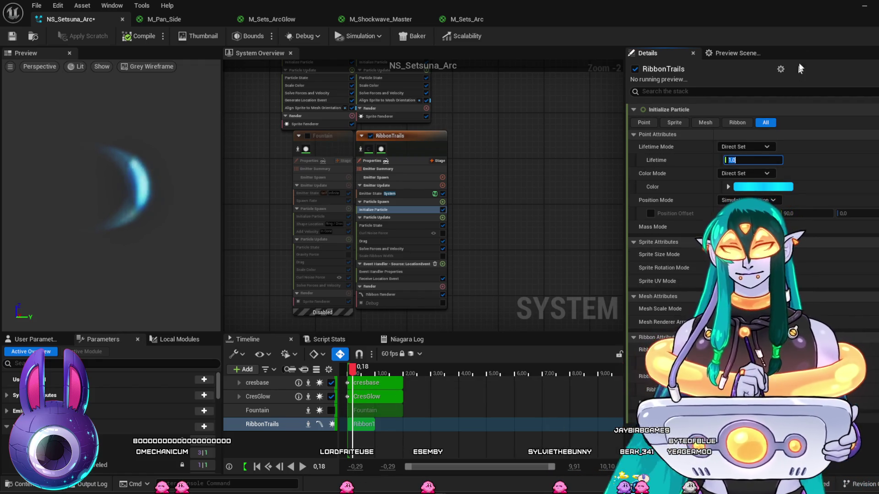
click(863, 8)
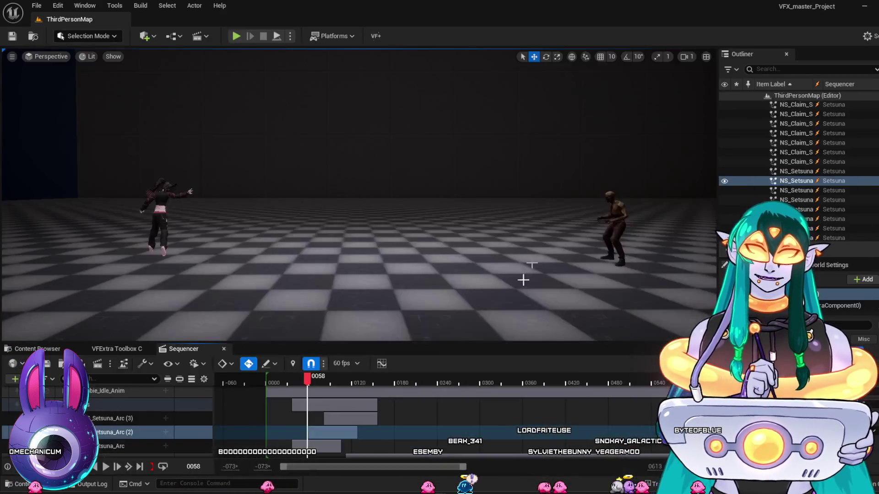
Rewind the sequence to frame 0018 and play it to preview the arcs.
mouse_move(328, 388)
mouse_down()
mouse_move(276, 375)
mouse_move(319, 387)
mouse_move(277, 383)
mouse_up()
key(space)
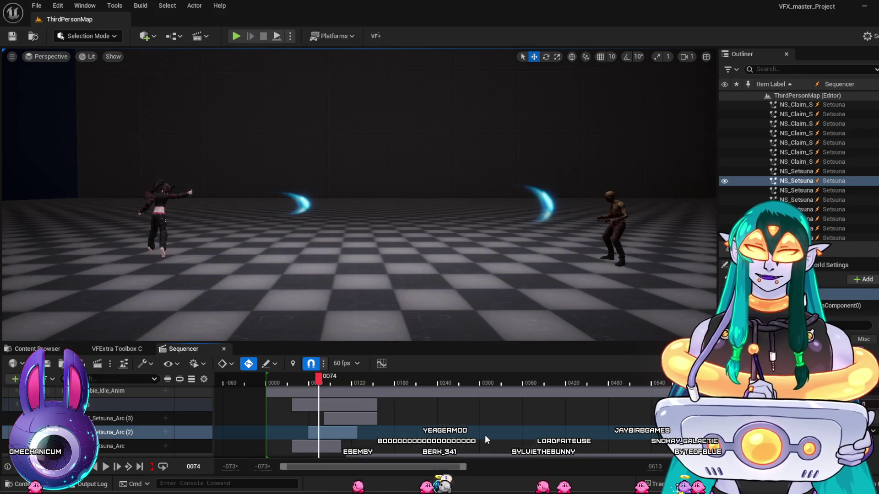
key(alt+Tab)
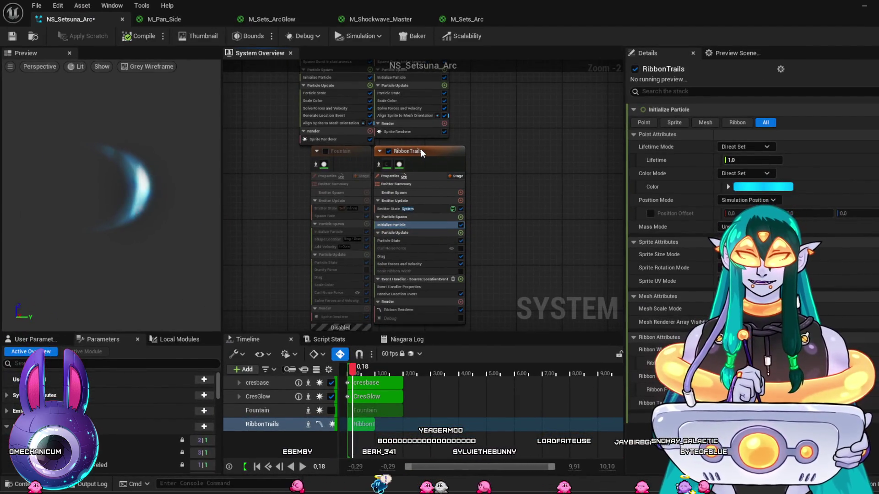
Delete the RibbonTrails emitter from NS_Setsuna_Arc and start adding a new emitter.
click(421, 151)
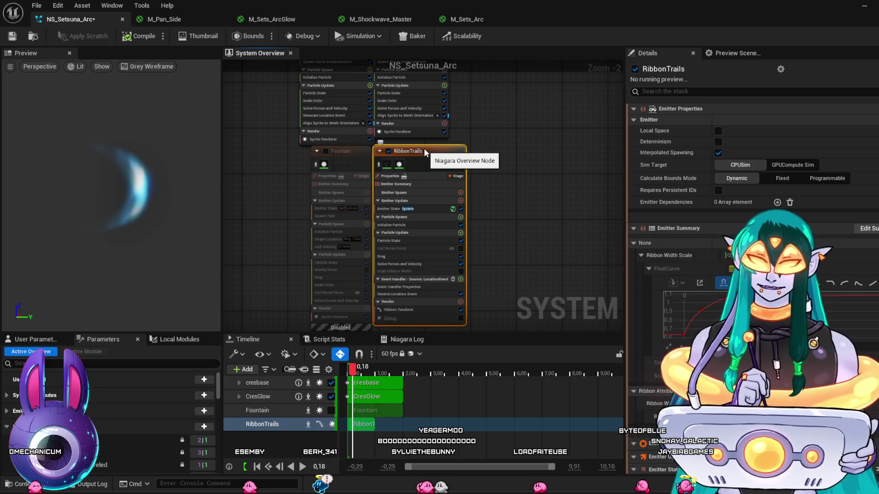
key(Delete)
right_click(421, 156)
click(451, 170)
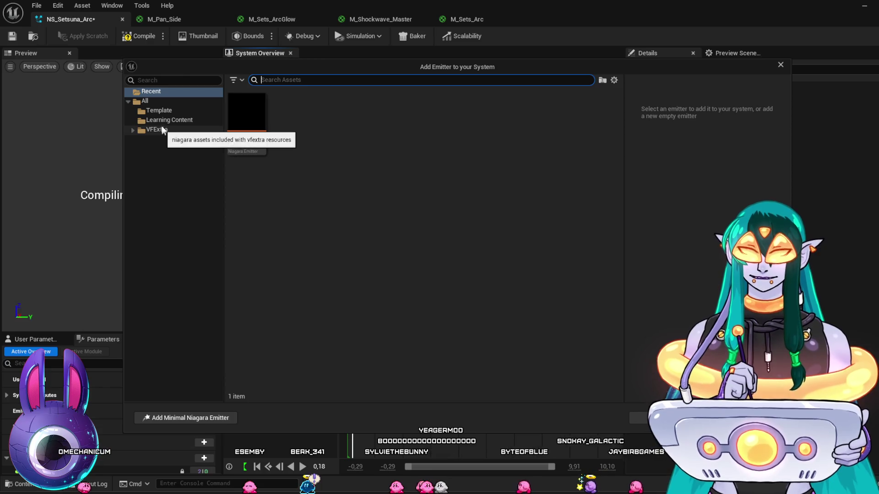
Add the VFExtra RibbonTrails emitter to the system and position its node beside Fountain.
click(161, 101)
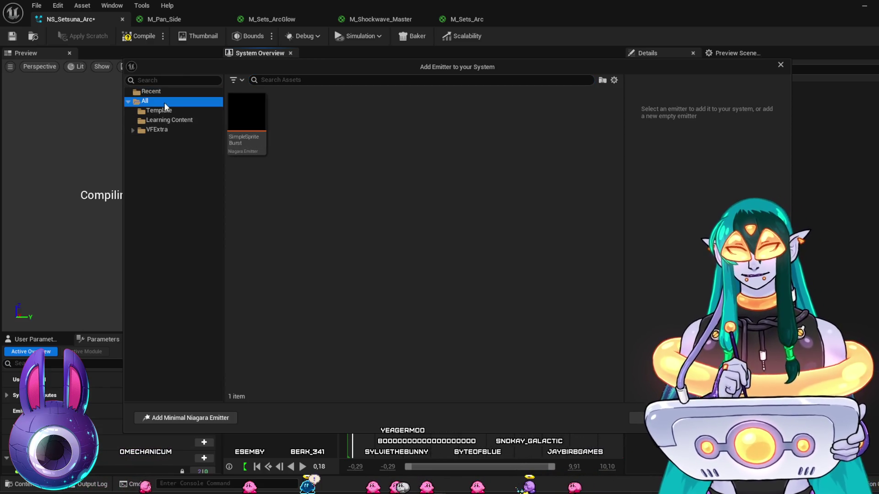
click(172, 130)
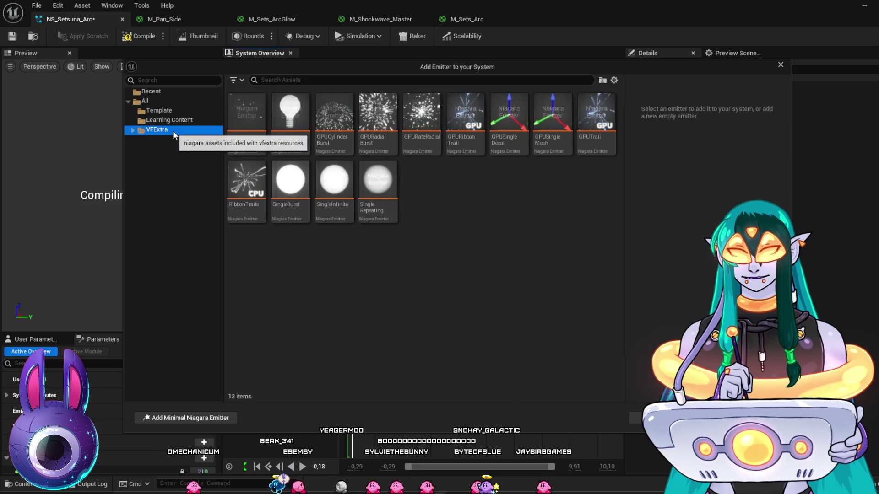
click(246, 183)
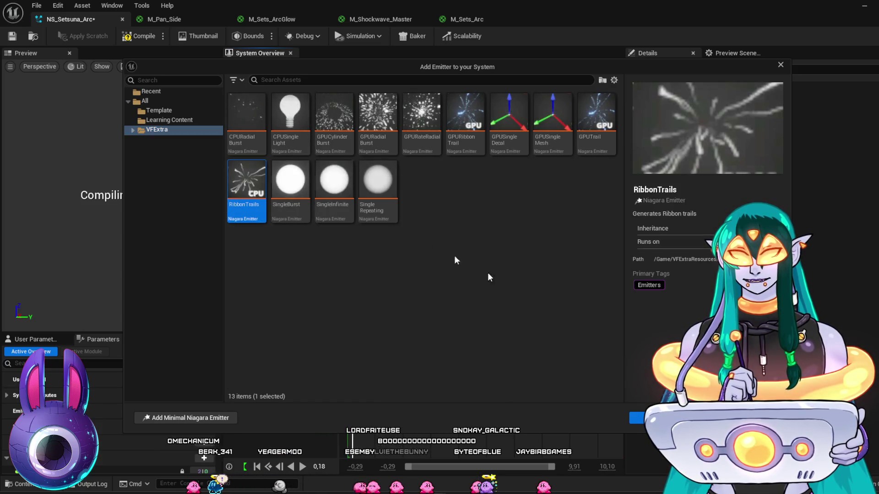
key(Return)
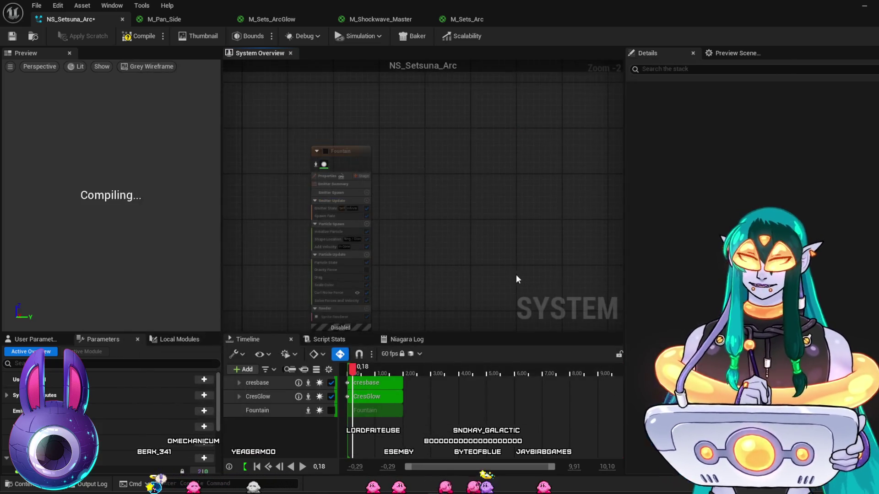
scroll(577, 204, down, 4)
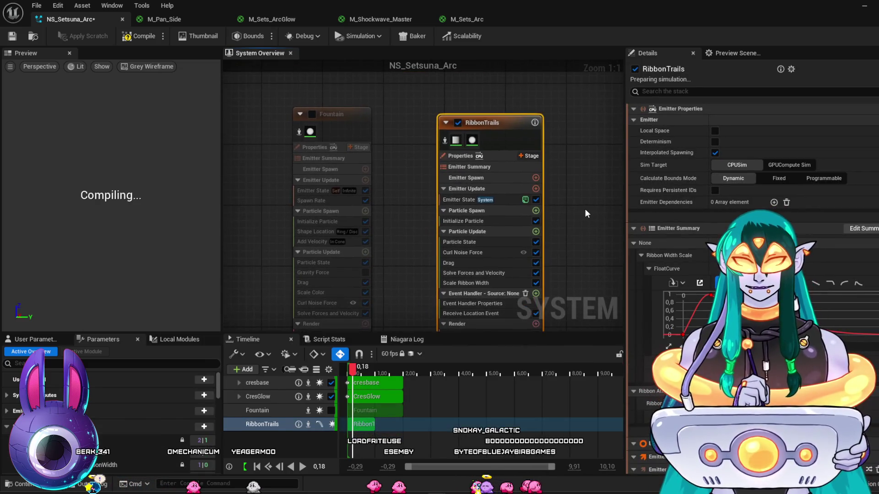
drag(573, 170, 492, 199)
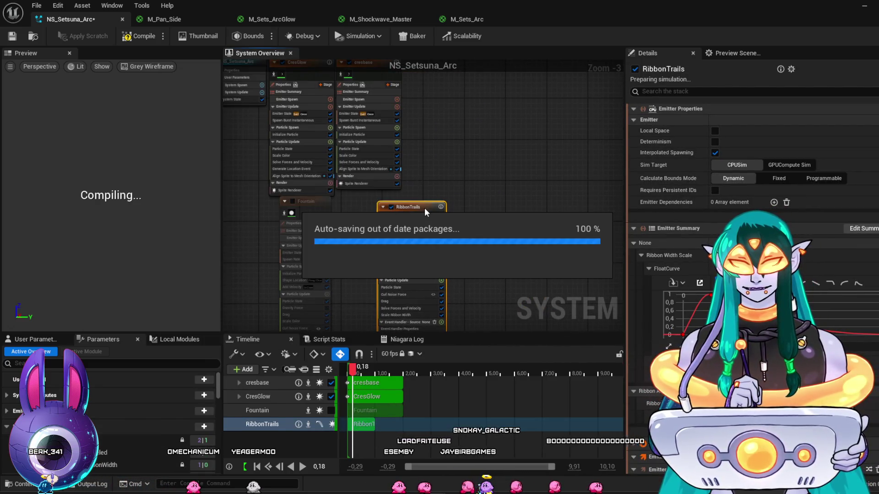
drag(397, 201, 383, 195)
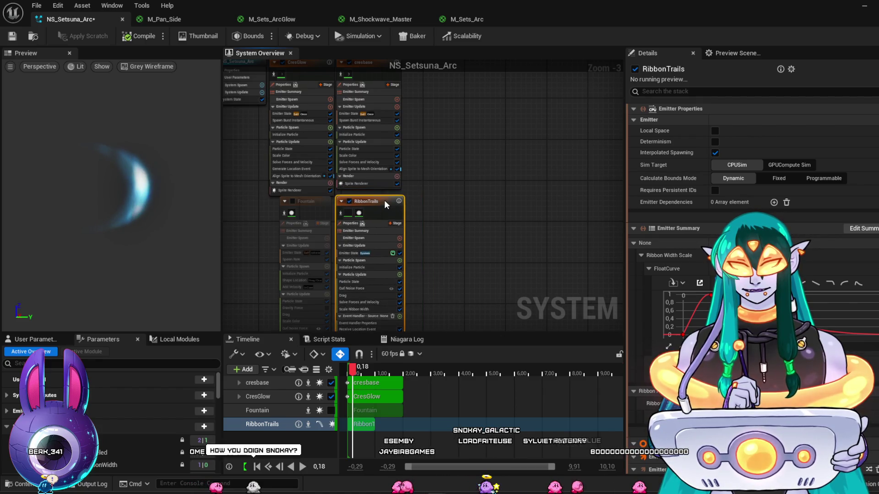
drag(462, 223, 467, 179)
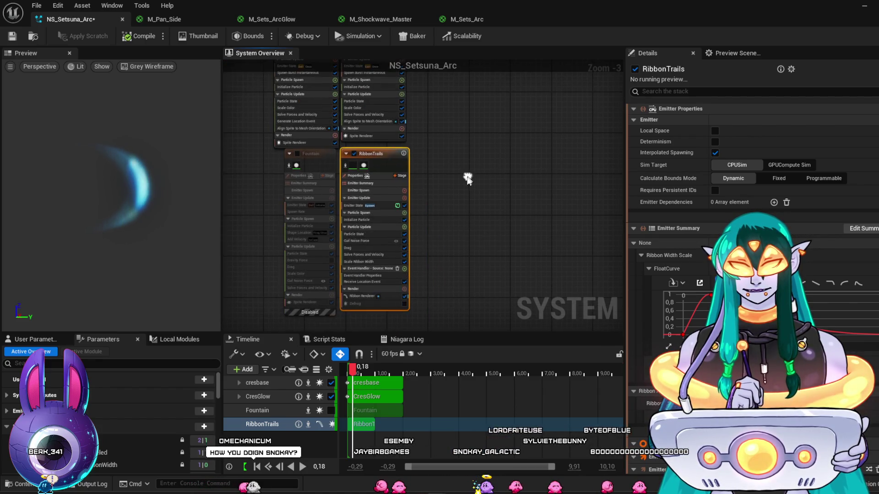
click(367, 296)
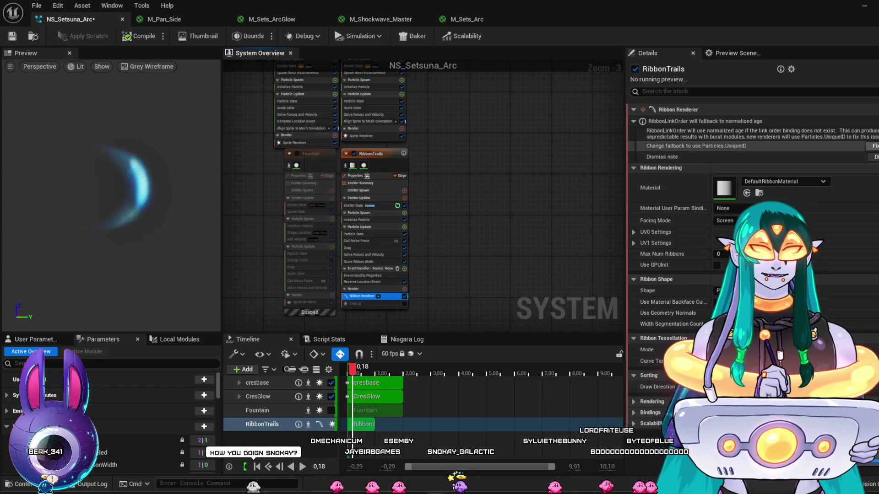
Dismiss the RibbonLinkOrder note and set the event handler source to CresGlow LocationEvent.
click(872, 157)
click(786, 150)
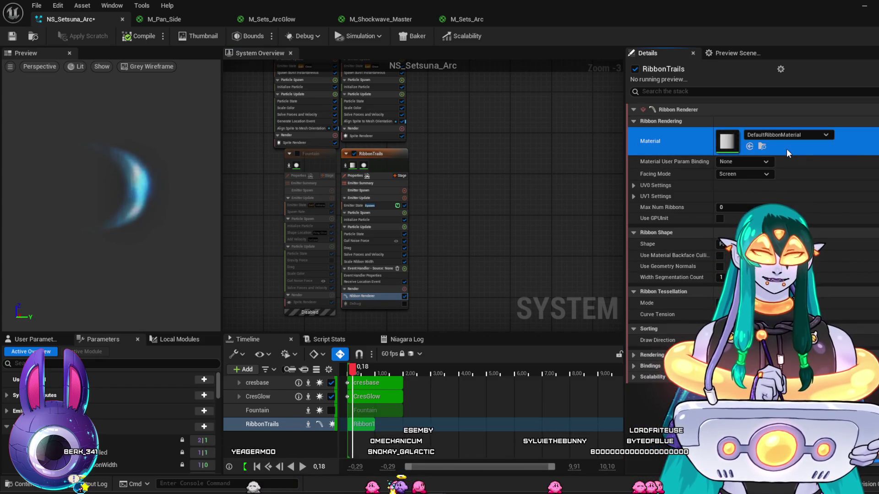
click(362, 277)
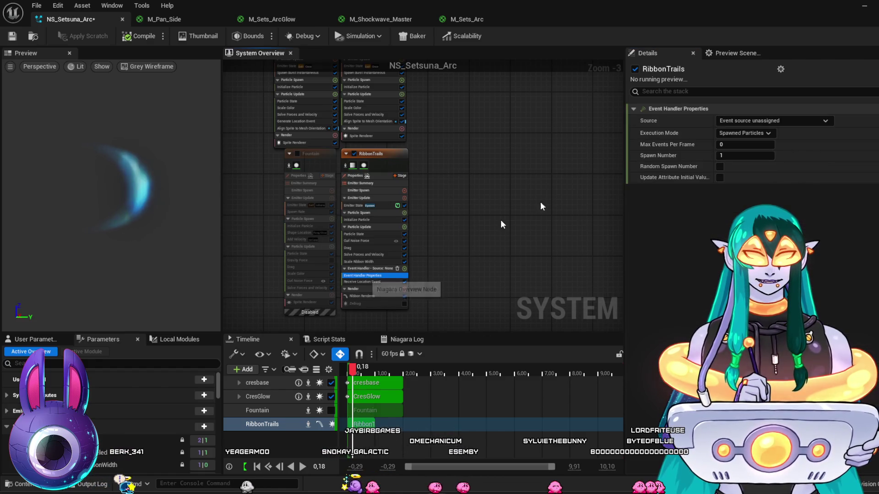
click(757, 120)
click(750, 153)
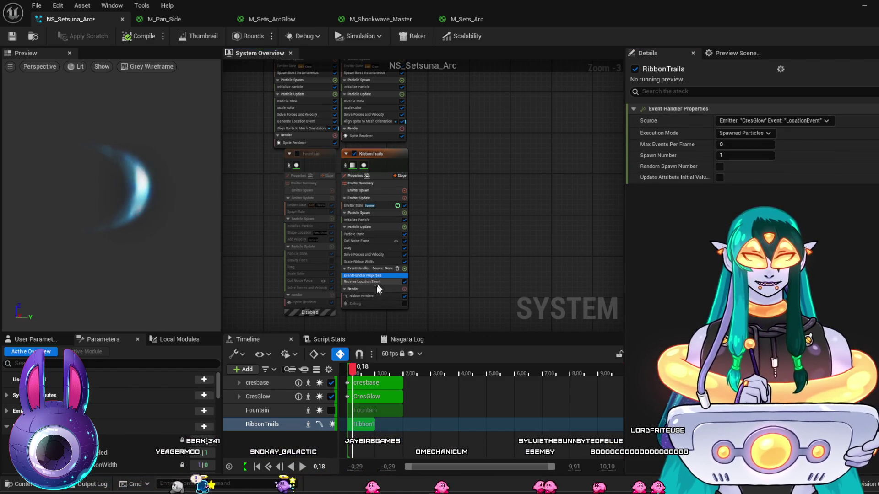
Assign M_Sets_Arc as the new ribbon renderer's material from the Content Drawer.
click(361, 296)
click(785, 141)
key(ctrl+space)
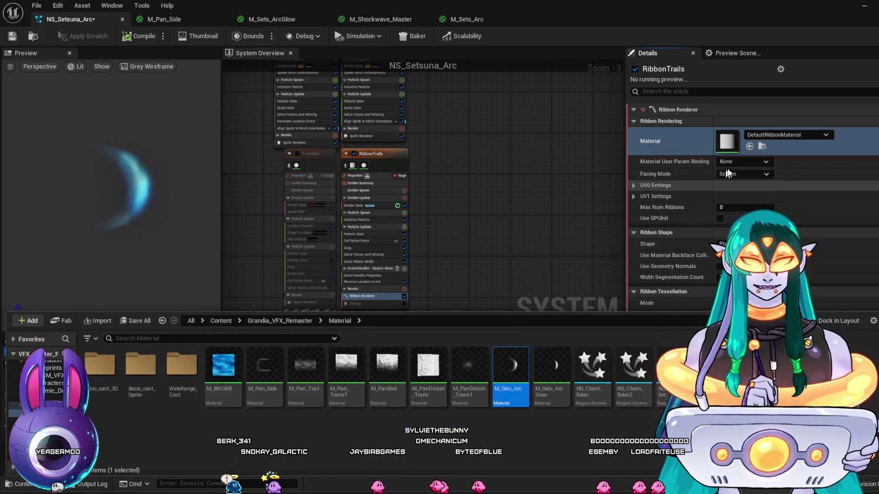
click(750, 146)
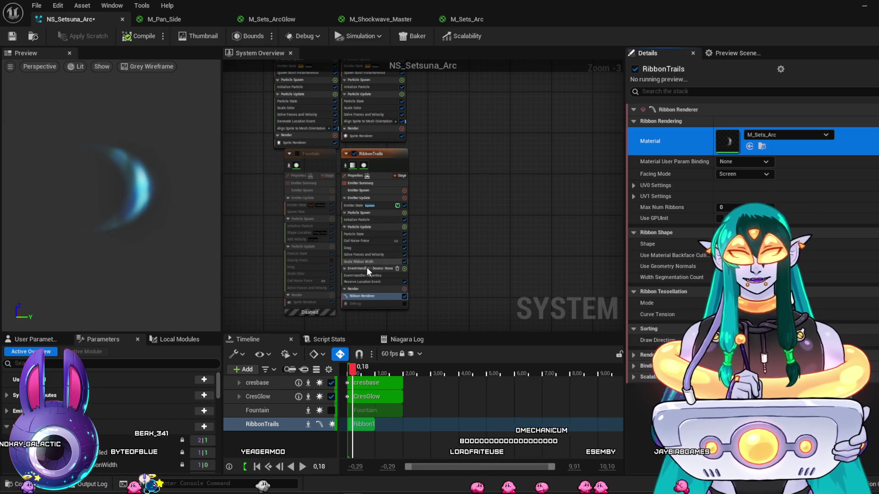
Disable the Scale Ribbon Width module, then return to the level once the system recompiles.
click(404, 262)
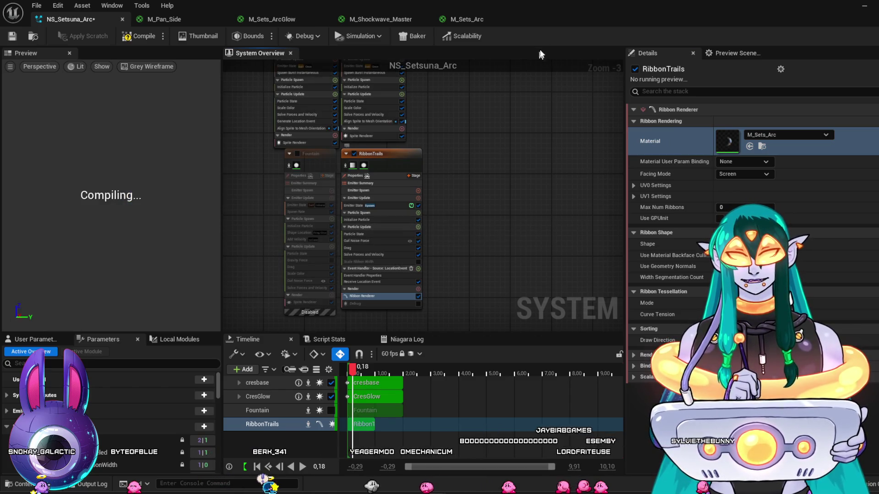
key(alt+Tab)
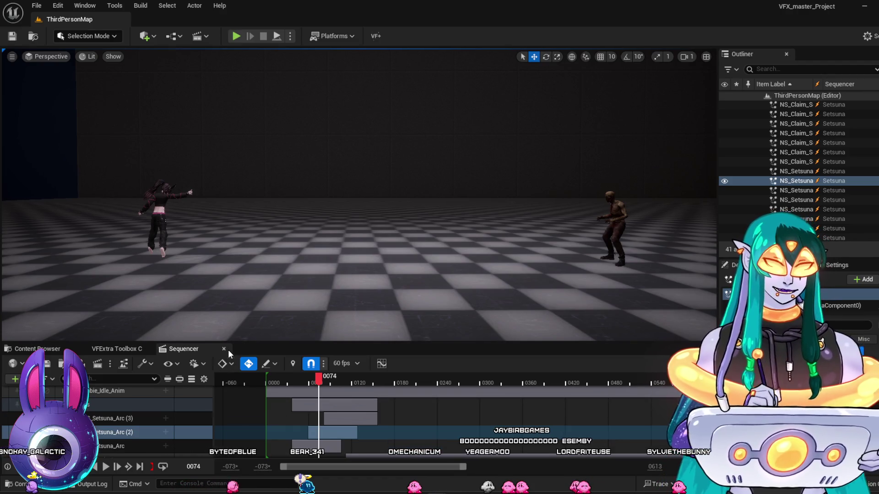
mouse_move(290, 380)
mouse_down()
mouse_move(332, 390)
mouse_move(290, 388)
mouse_move(319, 389)
mouse_up()
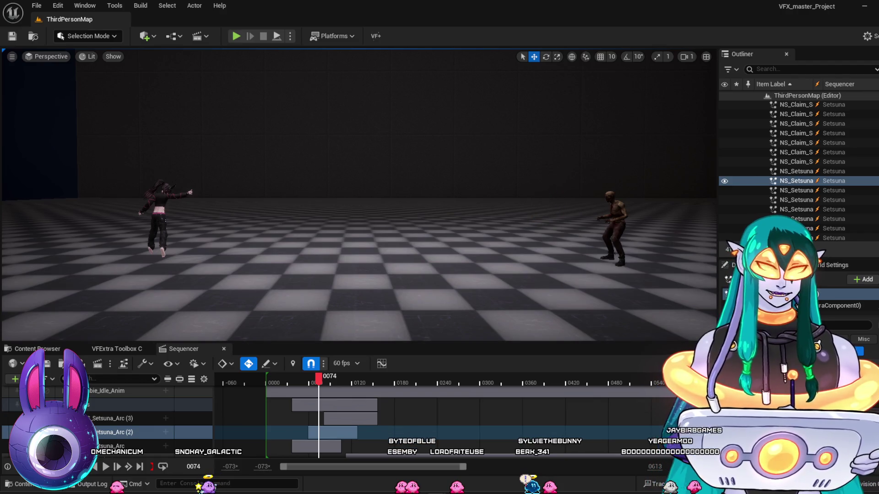
mouse_move(301, 384)
mouse_down()
mouse_move(320, 388)
mouse_move(298, 385)
mouse_move(313, 387)
mouse_up()
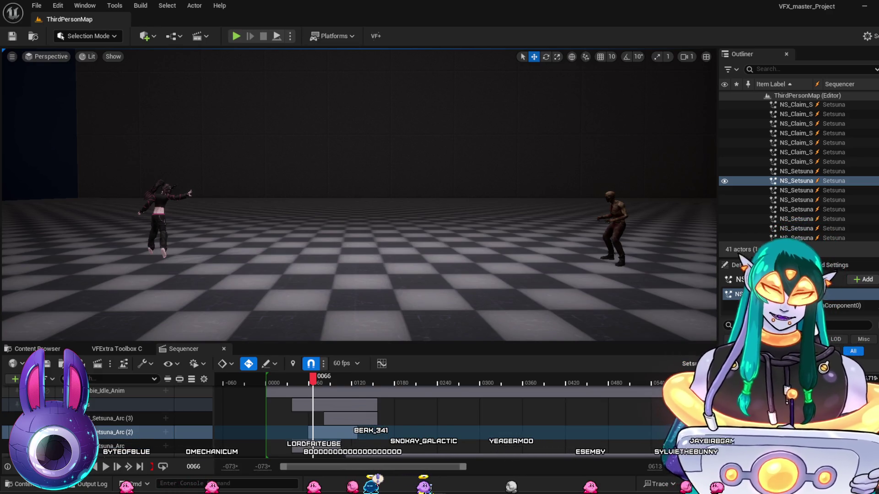
mouse_move(296, 380)
mouse_down()
mouse_move(284, 378)
mouse_move(313, 382)
mouse_move(283, 383)
mouse_move(318, 391)
mouse_up()
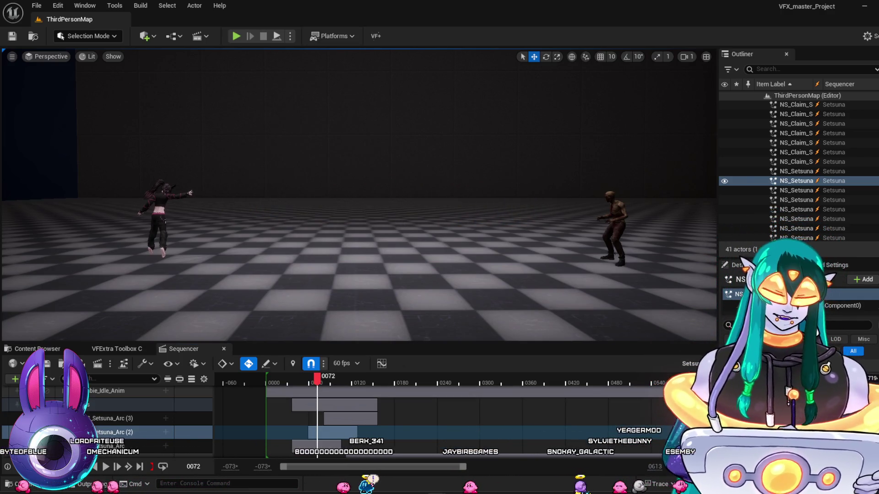
mouse_move(316, 383)
mouse_down()
mouse_move(281, 381)
mouse_move(338, 397)
mouse_move(272, 394)
mouse_move(315, 403)
mouse_up()
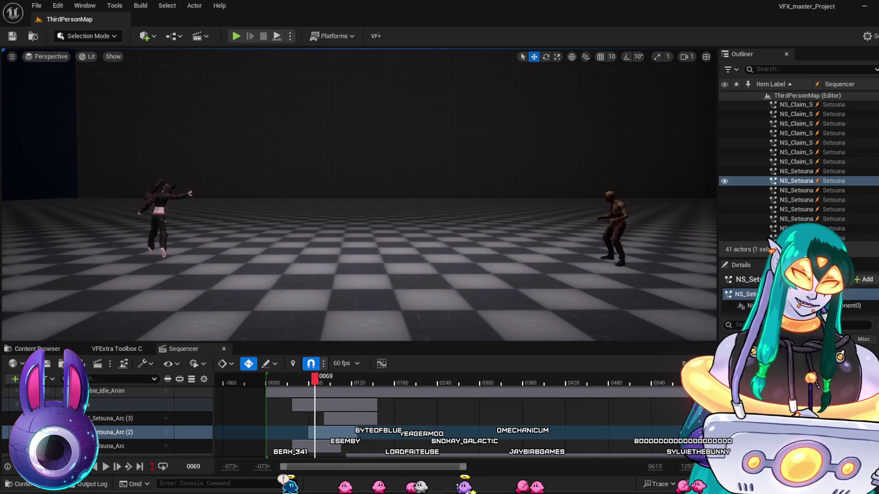
click(508, 291)
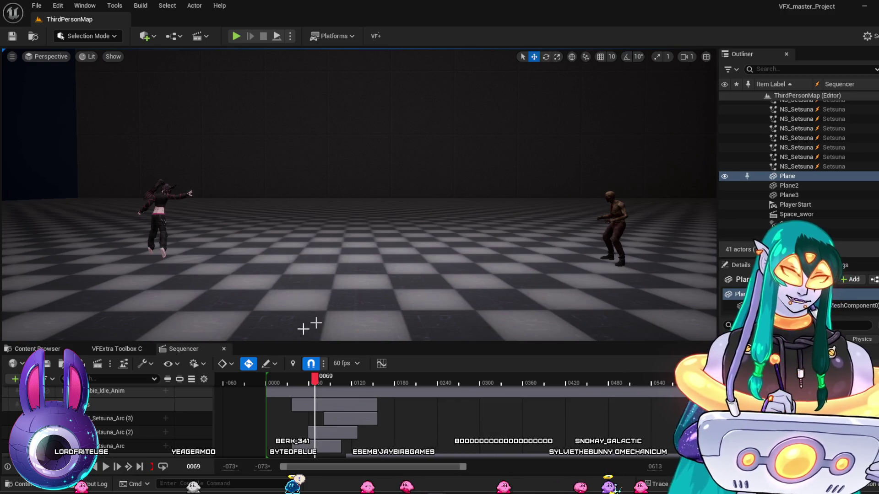
Scrub the Sequencer playhead to preview the floor between the two characters.
mouse_move(315, 379)
mouse_down()
mouse_move(285, 380)
mouse_move(318, 390)
mouse_up()
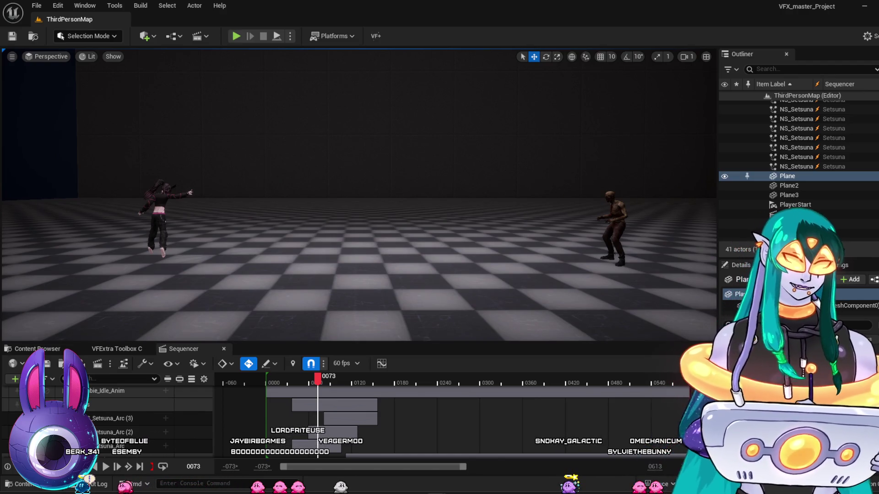
Scrub back through frames 0060–0061 to see the first crescent, then settle on frame 0072.
mouse_move(284, 383)
mouse_down()
mouse_move(271, 383)
mouse_move(328, 385)
mouse_move(281, 387)
mouse_move(320, 389)
mouse_up()
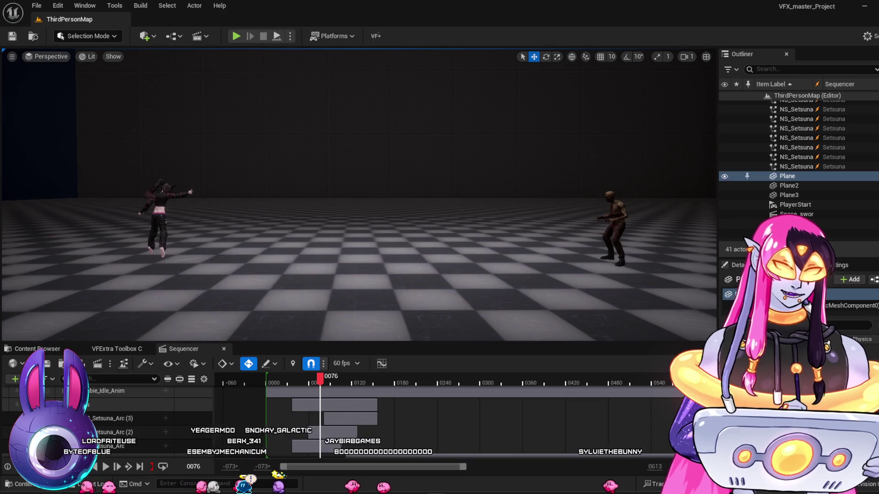
drag(320, 380, 295, 382)
click(309, 380)
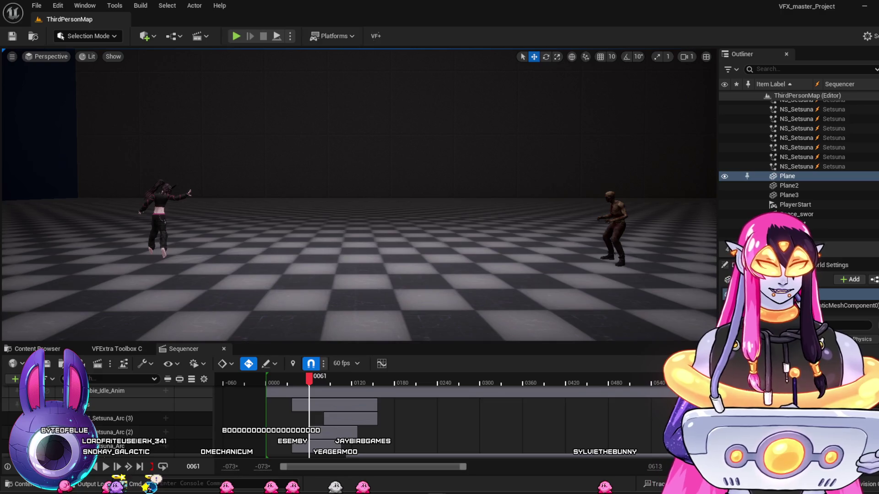
mouse_move(309, 382)
mouse_down()
mouse_move(275, 385)
mouse_move(327, 390)
mouse_move(275, 384)
mouse_move(306, 387)
mouse_move(287, 379)
mouse_move(328, 387)
mouse_move(303, 386)
mouse_move(316, 400)
mouse_move(284, 394)
mouse_move(316, 403)
mouse_up()
click(317, 402)
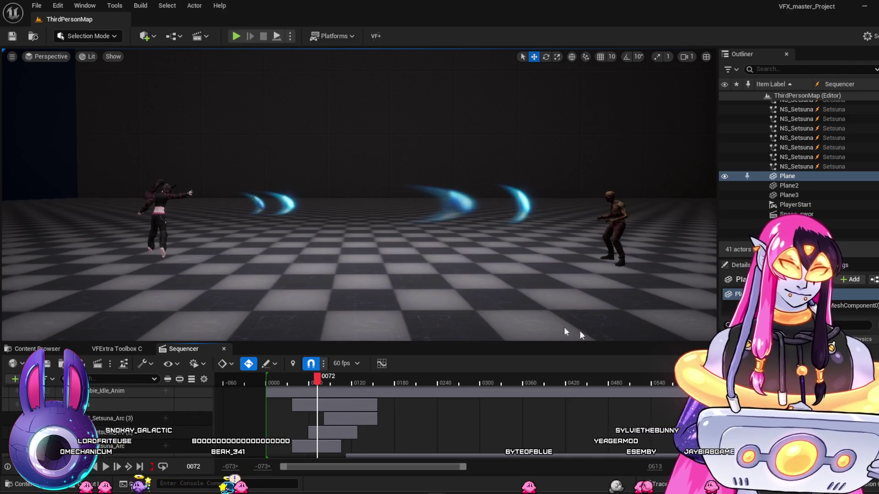
Select one blue arc and scrub its flight from frame 0042 through 0079, back to 0062.
click(455, 197)
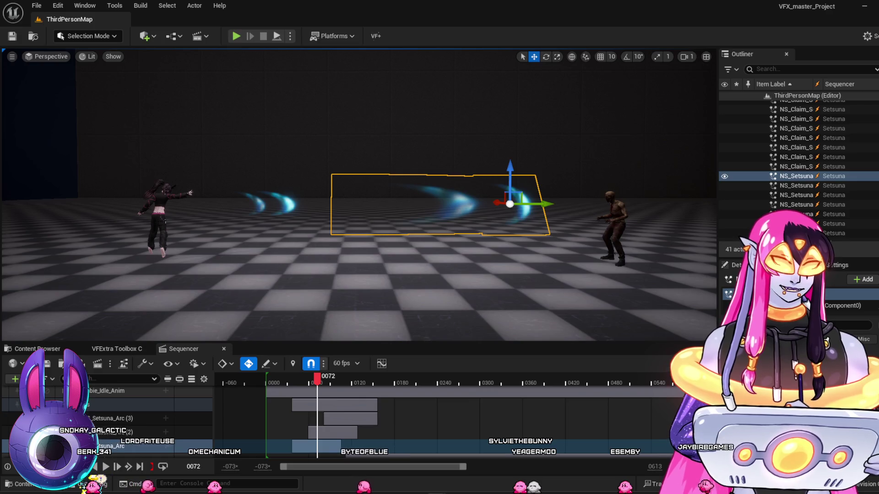
click(296, 384)
drag(303, 386, 318, 390)
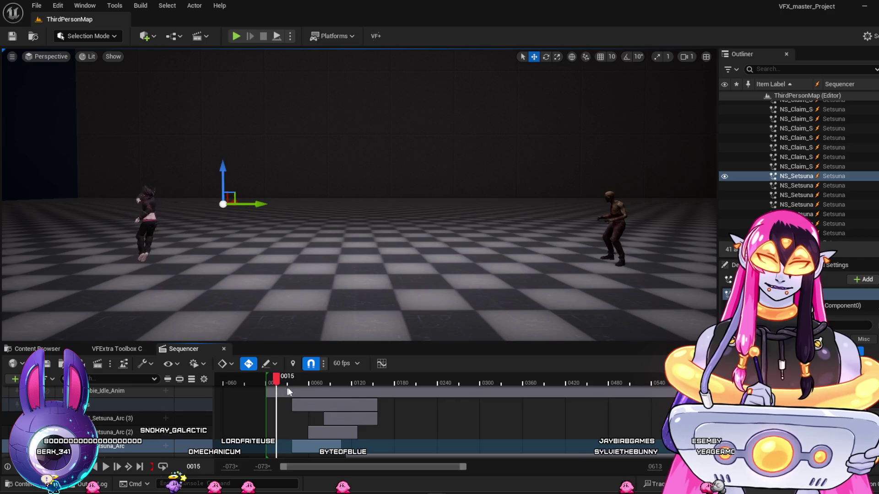
drag(312, 391, 318, 392)
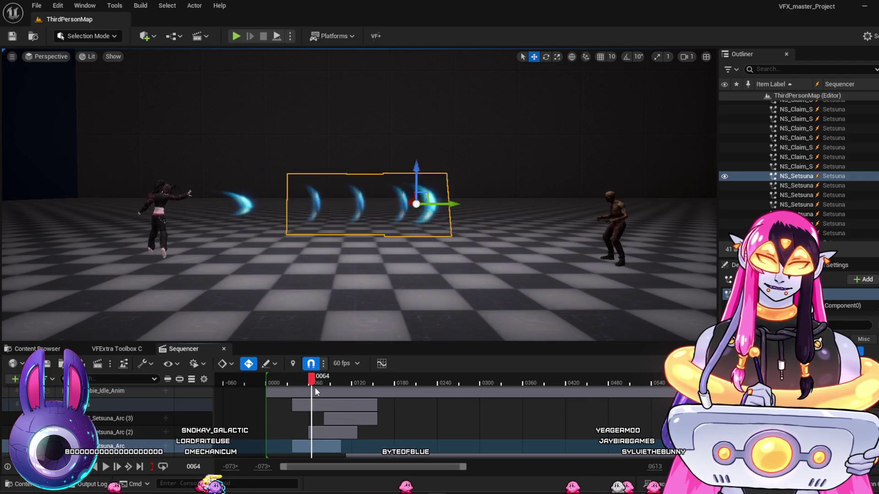
drag(320, 388, 323, 390)
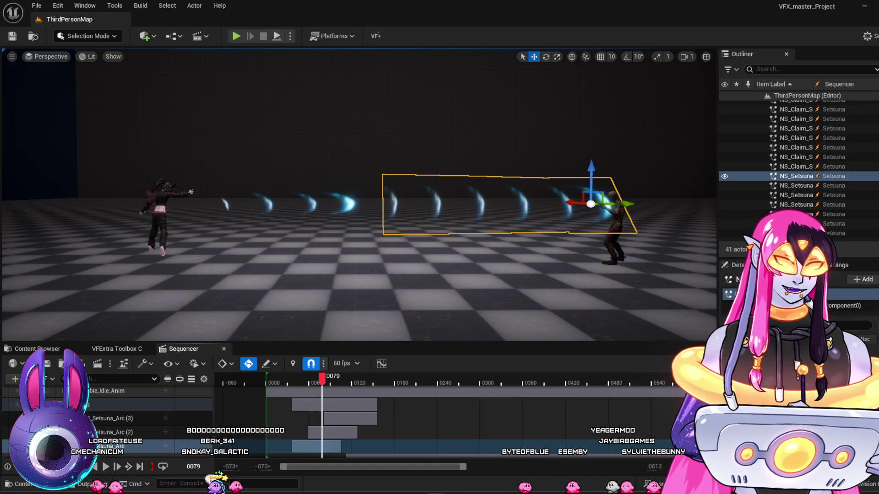
mouse_move(300, 378)
mouse_down()
mouse_move(295, 387)
mouse_move(321, 391)
mouse_up()
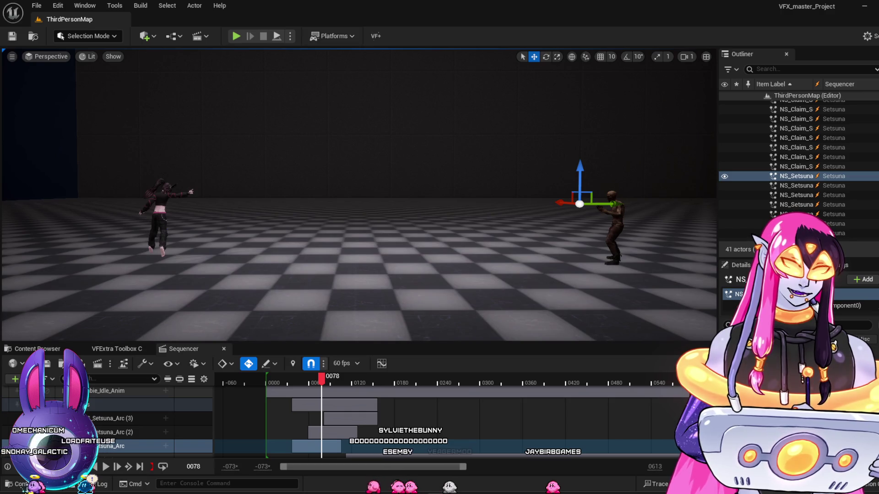
Scrub the selected arc's flight between frames 0050 and 0072, stopping near frame 0068.
mouse_move(300, 383)
mouse_down()
mouse_move(287, 378)
mouse_move(318, 387)
mouse_move(287, 377)
mouse_move(316, 386)
mouse_up()
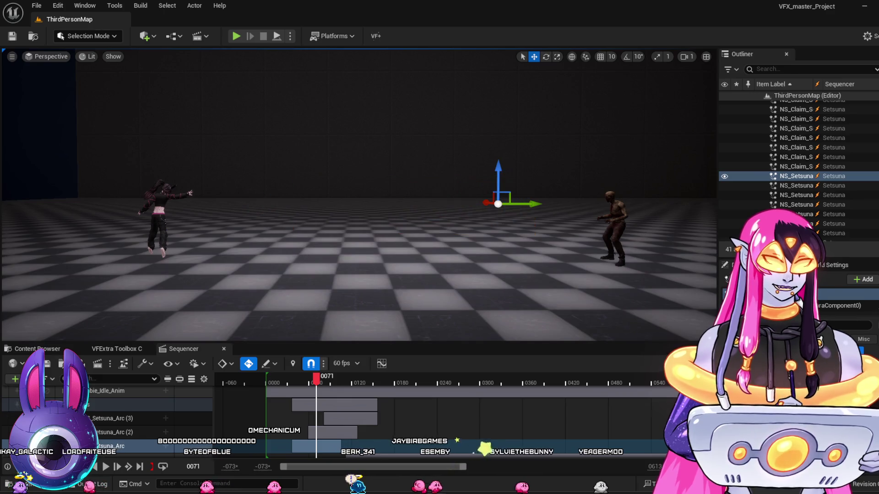
mouse_move(305, 380)
mouse_down()
mouse_move(293, 381)
mouse_move(320, 389)
mouse_up()
mouse_move(306, 392)
mouse_down()
mouse_move(330, 396)
mouse_move(311, 396)
mouse_up()
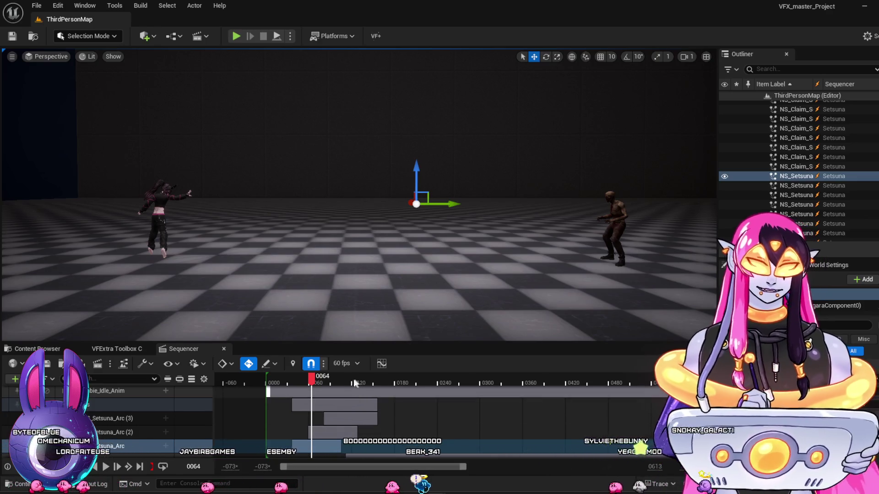
mouse_move(311, 377)
mouse_down()
mouse_move(317, 383)
mouse_move(288, 384)
mouse_move(325, 397)
mouse_move(297, 398)
mouse_move(307, 403)
mouse_up()
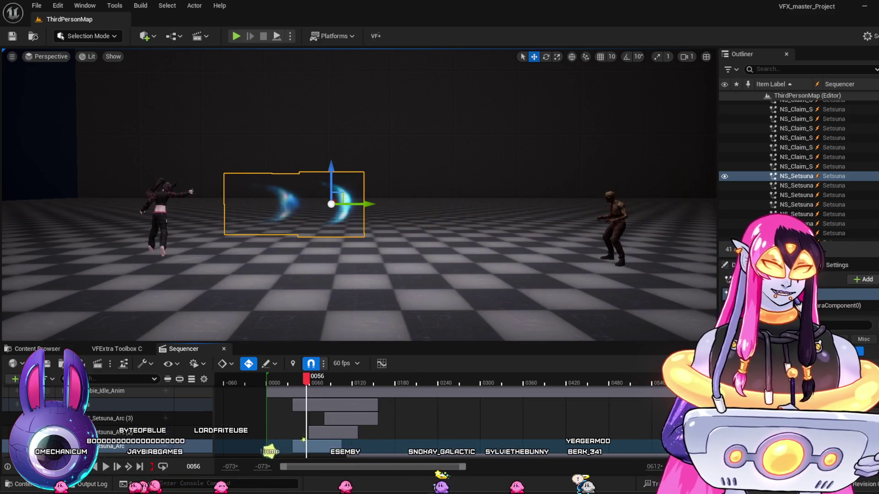
mouse_move(432, 292)
mouse_down()
mouse_move(471, 315)
mouse_move(432, 292)
mouse_move(456, 300)
mouse_up()
Fly the camera down the arc toward the right-hand character while replaying up to frame 0062.
mouse_move(306, 378)
mouse_down()
mouse_move(271, 379)
mouse_move(320, 392)
mouse_move(295, 397)
mouse_move(314, 403)
mouse_up()
drag(453, 274, 457, 310)
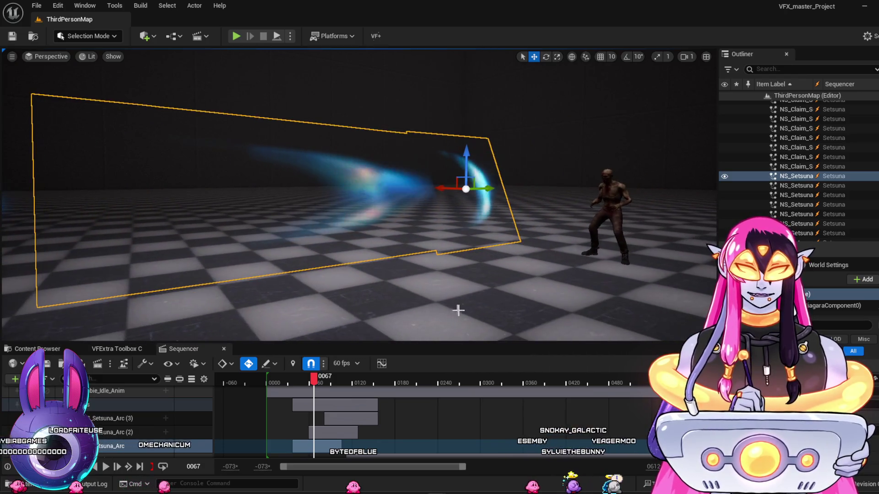
mouse_move(303, 390)
mouse_down()
mouse_move(288, 392)
mouse_move(327, 400)
mouse_move(281, 397)
mouse_move(328, 407)
mouse_move(282, 399)
mouse_move(311, 406)
mouse_up()
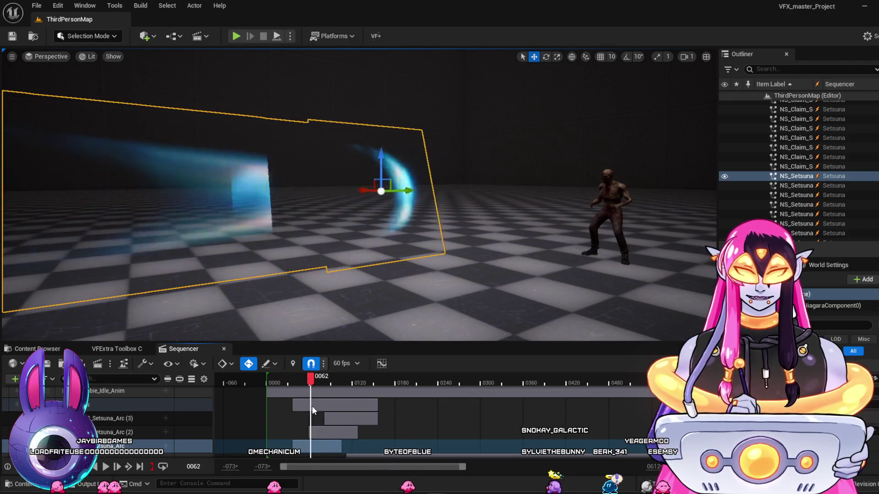
drag(310, 339, 355, 326)
drag(339, 191, 339, 190)
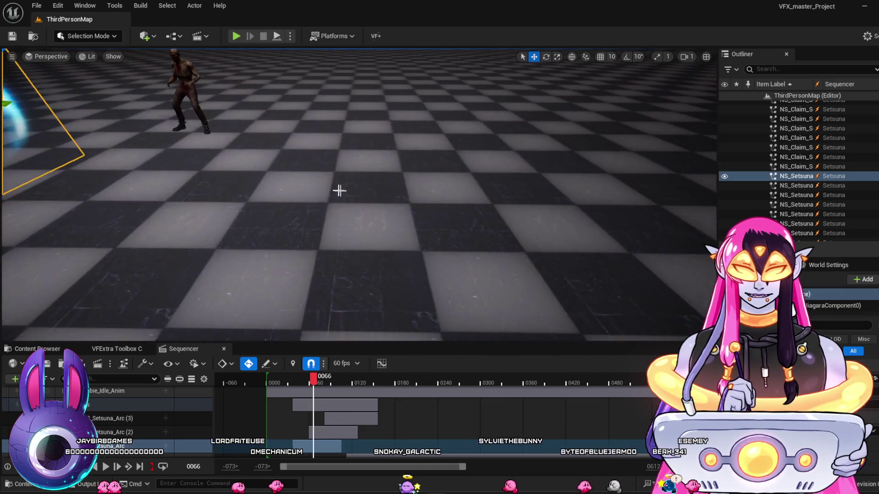
Focus the arc, rewind the sequence, and turn the view to include the zombie again.
key(f)
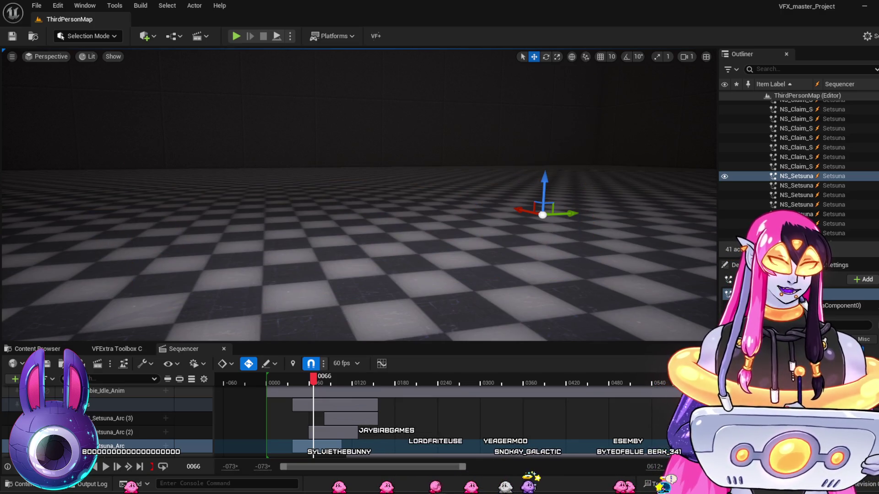
mouse_move(313, 380)
mouse_down()
mouse_move(363, 391)
mouse_move(269, 387)
mouse_move(322, 398)
mouse_move(274, 398)
mouse_up()
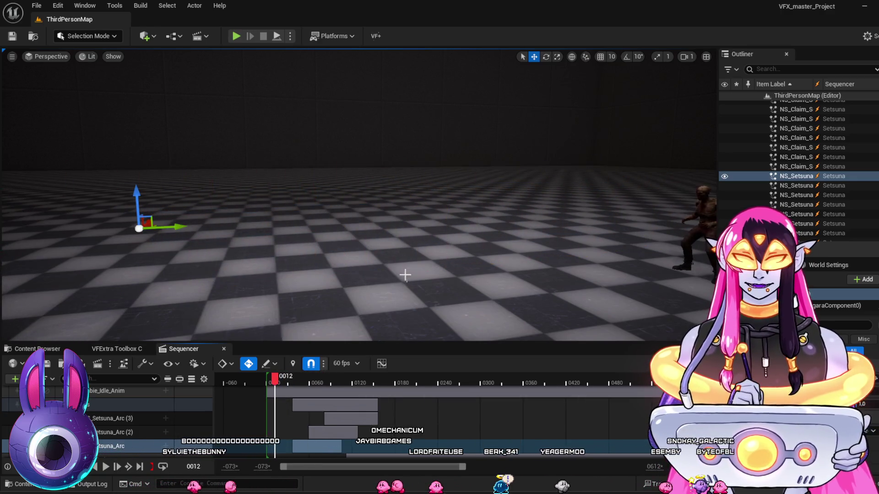
drag(459, 268, 517, 252)
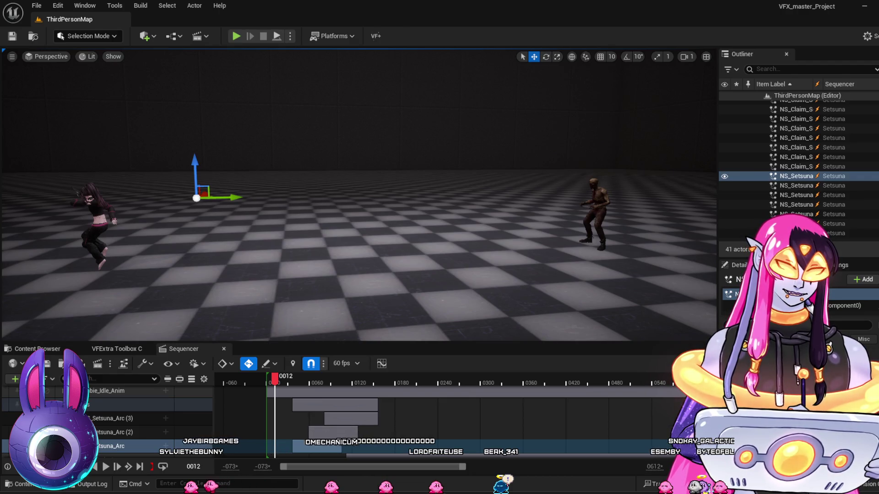
Play and scrub the arcs around frame 69, select a crescent arc actor, and replay to frame 80.
key(space)
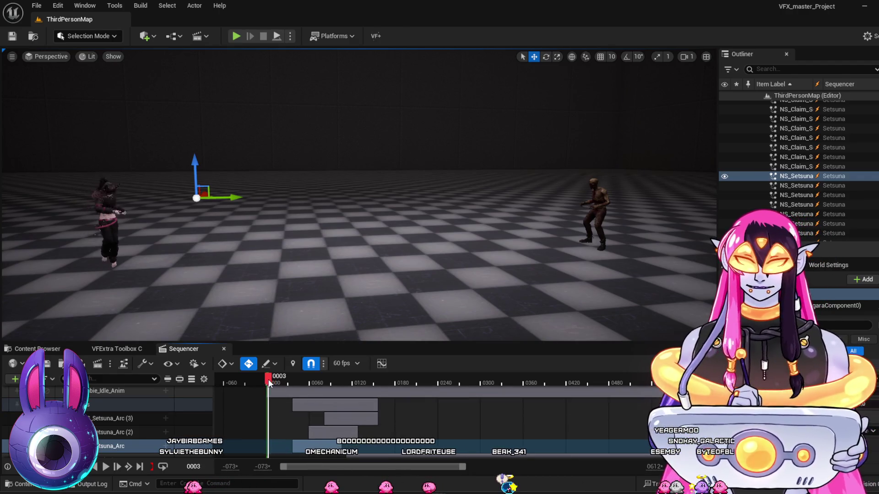
key(space)
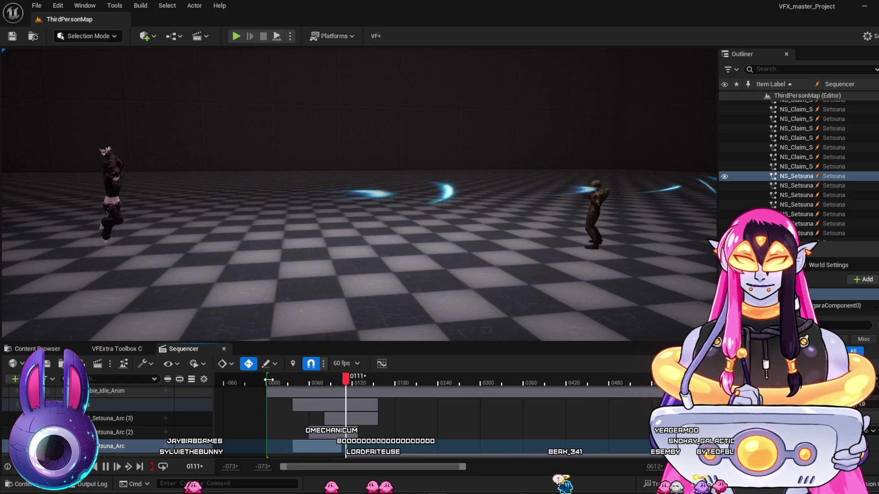
mouse_move(268, 377)
mouse_down()
mouse_move(304, 362)
mouse_move(314, 323)
mouse_up()
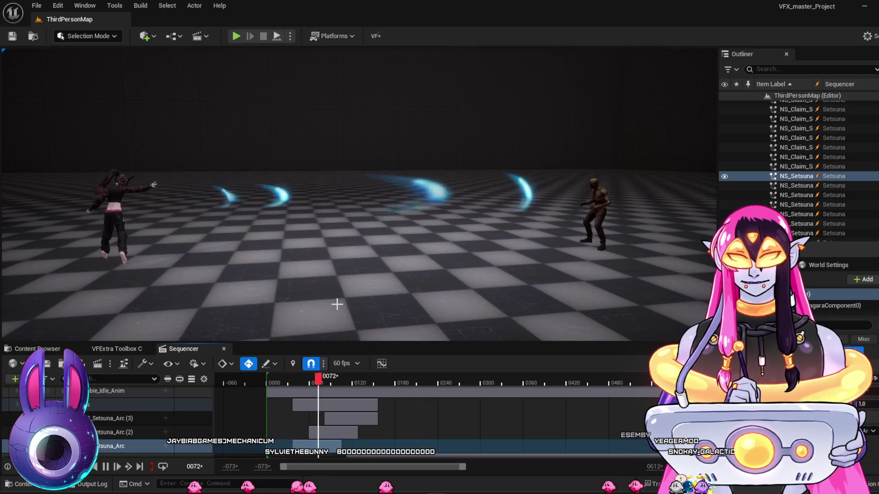
drag(494, 261, 444, 252)
mouse_move(323, 382)
mouse_down()
mouse_move(294, 387)
mouse_move(329, 397)
mouse_move(272, 392)
mouse_move(324, 392)
mouse_up()
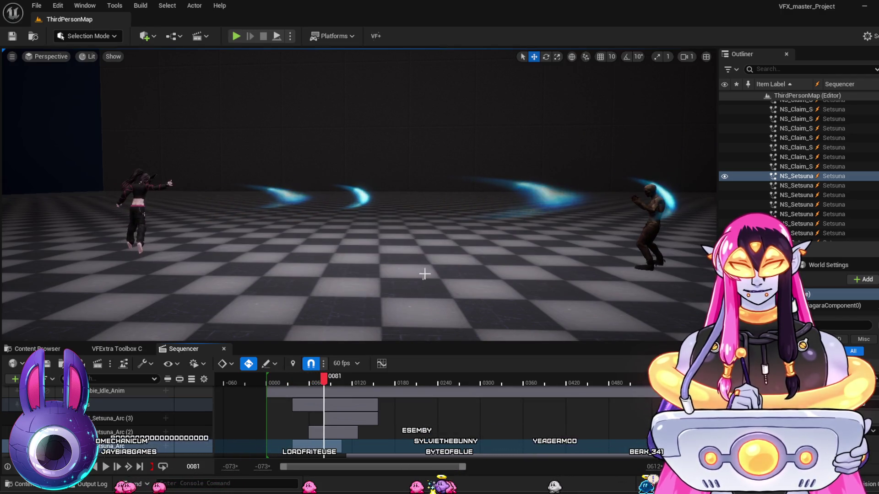
mouse_move(326, 375)
mouse_down()
mouse_move(303, 379)
mouse_move(318, 382)
mouse_up()
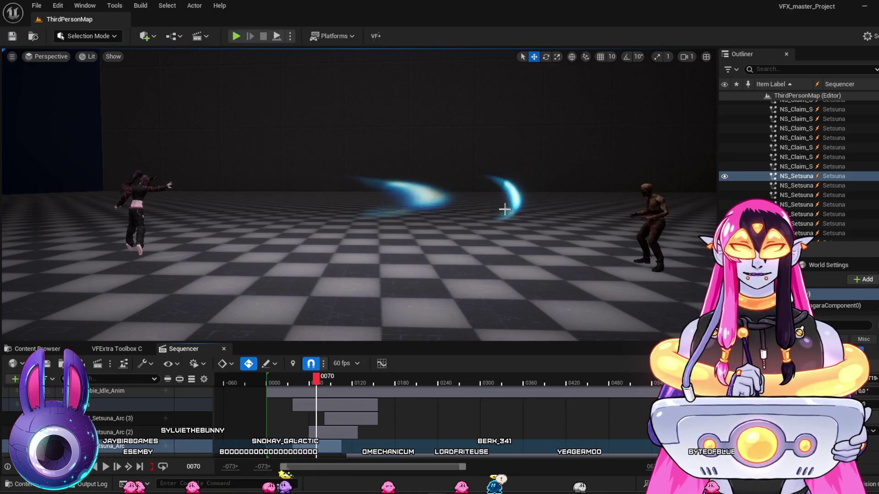
click(412, 197)
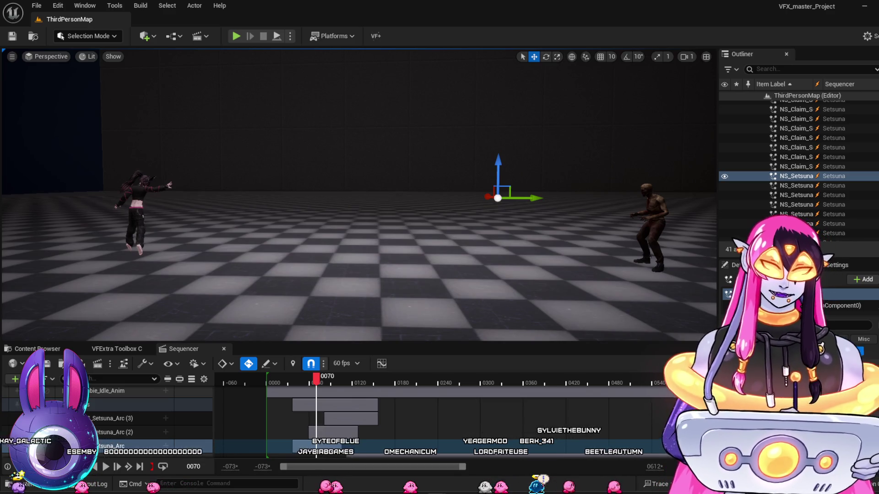
drag(293, 380, 322, 393)
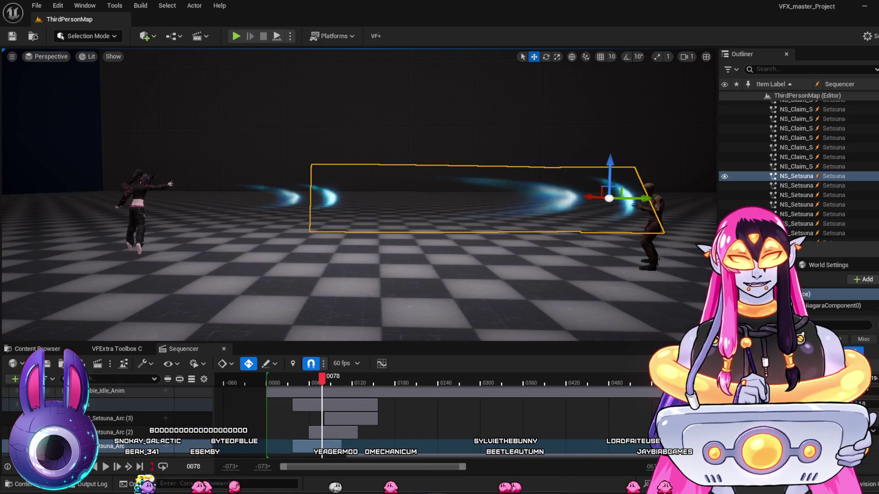
Bring up the arc actor's context menu, then scrub the sequence from frame 18 to frame 80.
right_click(577, 219)
key(Escape)
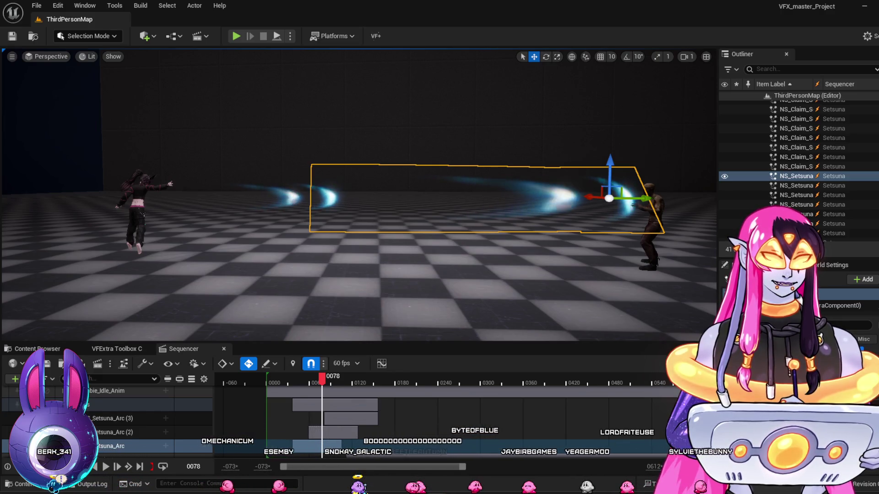
click(279, 380)
mouse_move(288, 380)
mouse_down()
mouse_move(329, 386)
mouse_move(281, 389)
mouse_move(323, 395)
mouse_move(290, 396)
mouse_move(316, 401)
mouse_up()
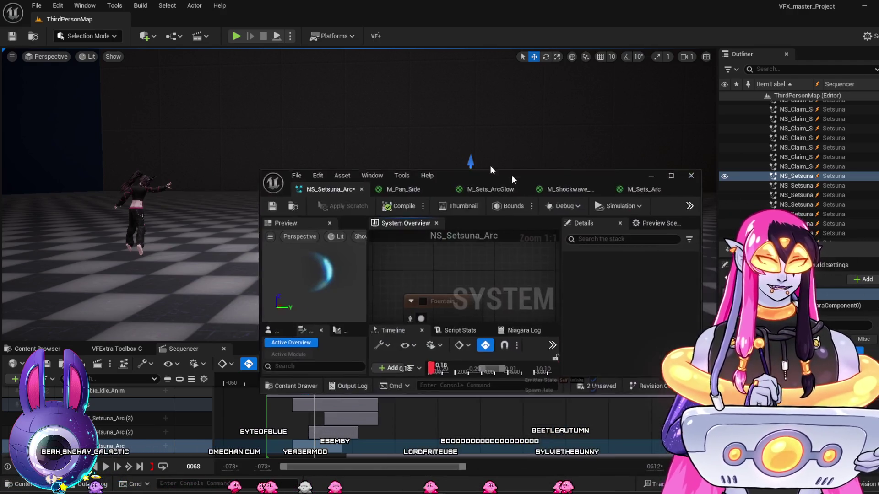
Maximize the NS_Setsuna_Arc editor and select the cresbase emitter.
click(617, 145)
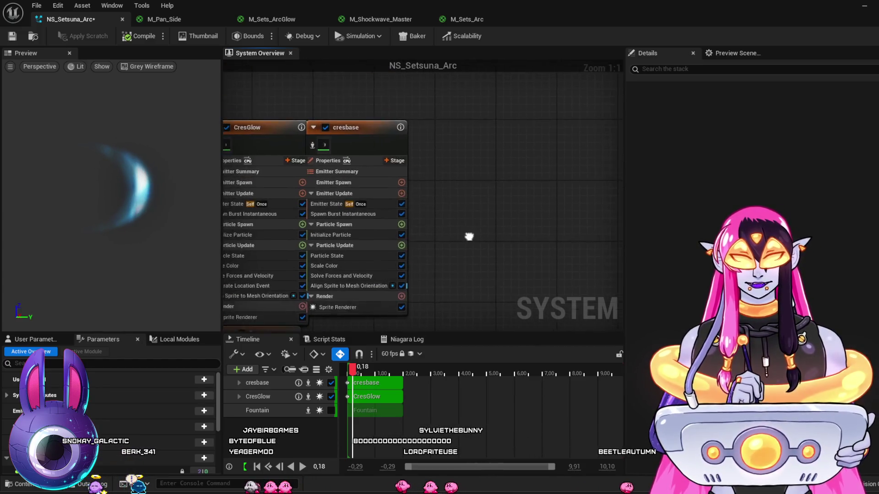
click(430, 110)
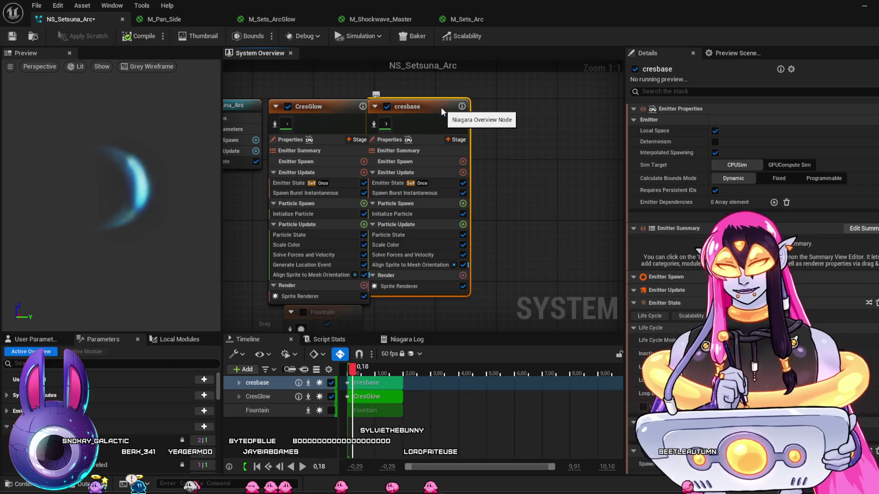
click(543, 119)
Paste a copy of cresbase beside the original and rename it cresbaseTrail.
key(ctrl+v)
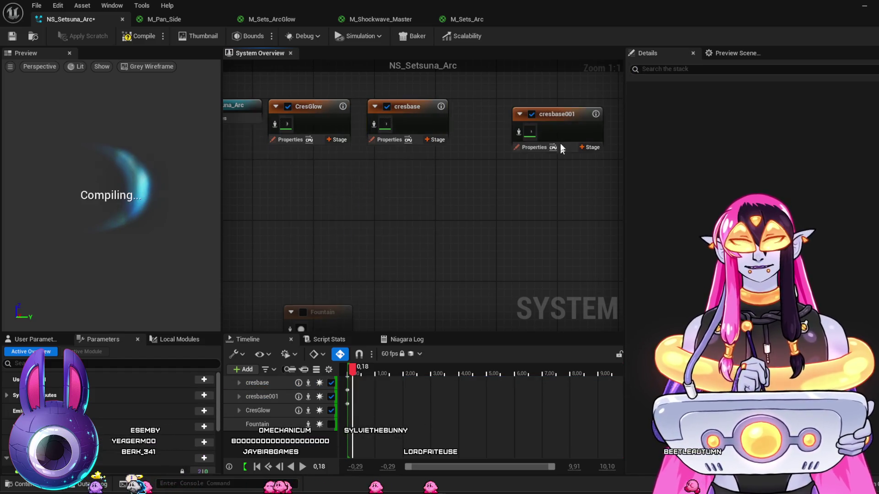
mouse_move(513, 106)
mouse_down()
mouse_move(458, 107)
mouse_move(465, 109)
mouse_up()
double_click(465, 108)
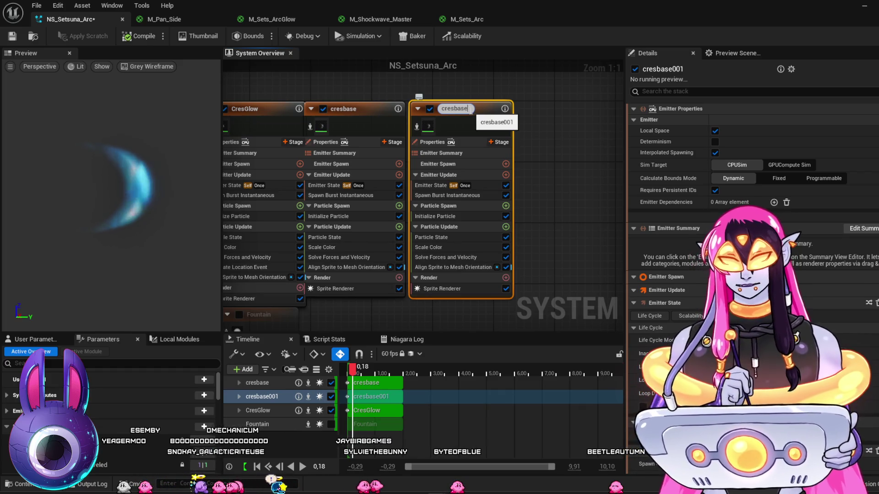
key(Return)
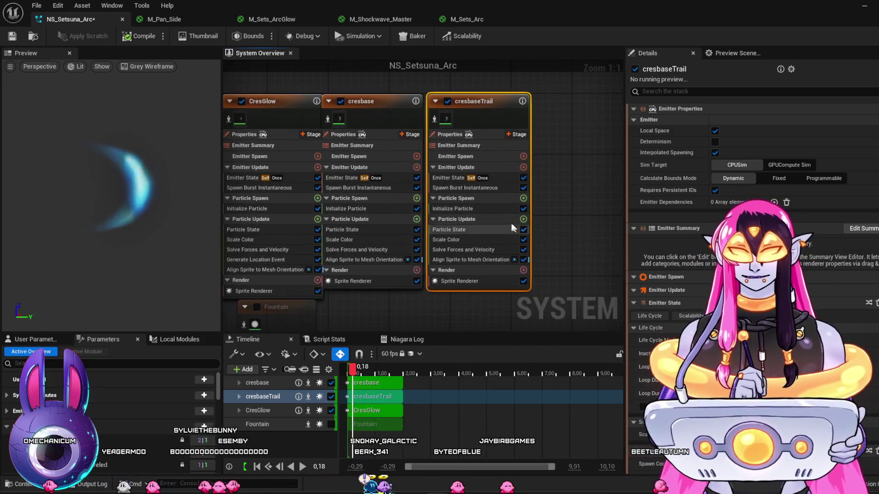
click(488, 210)
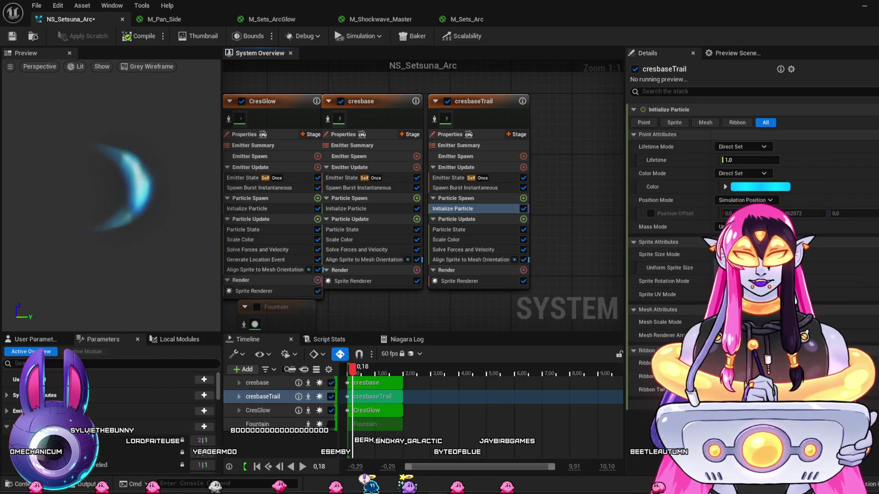
Make cresbaseTrail's sprite size Non-Uniform, enable Position Offset at X -70.06, and shrink the sprite size.
click(742, 274)
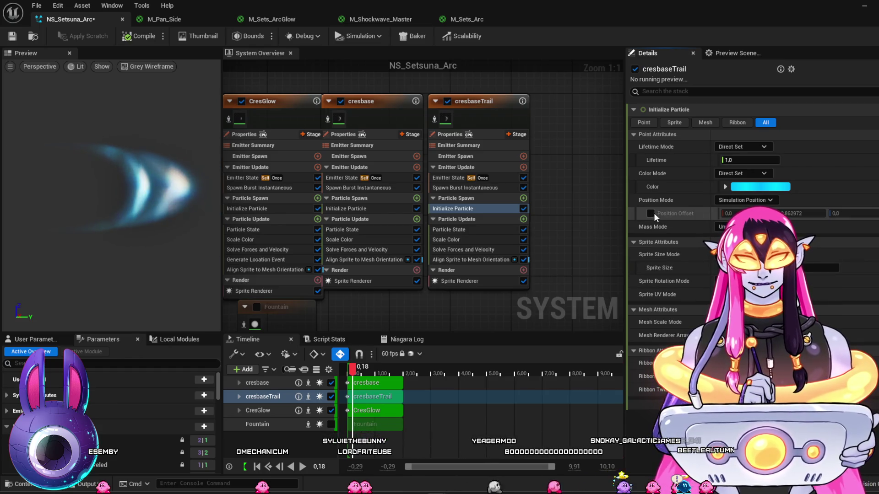
click(653, 213)
drag(800, 213, 813, 311)
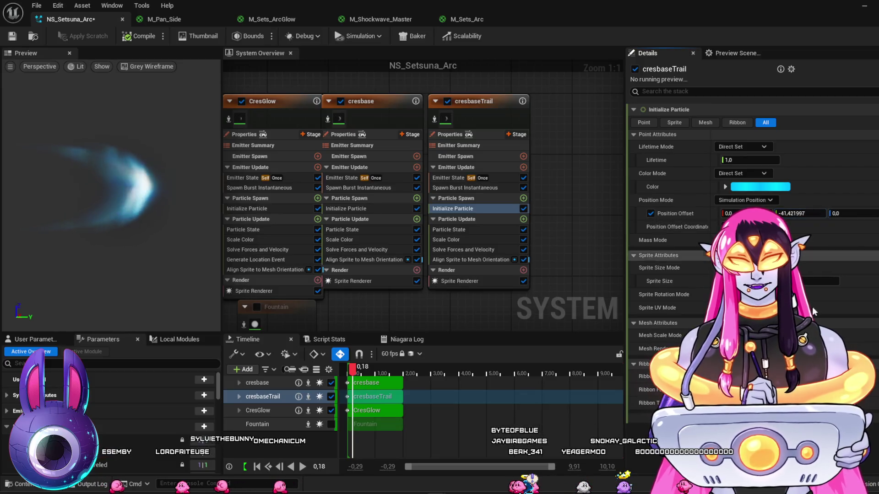
click(819, 281)
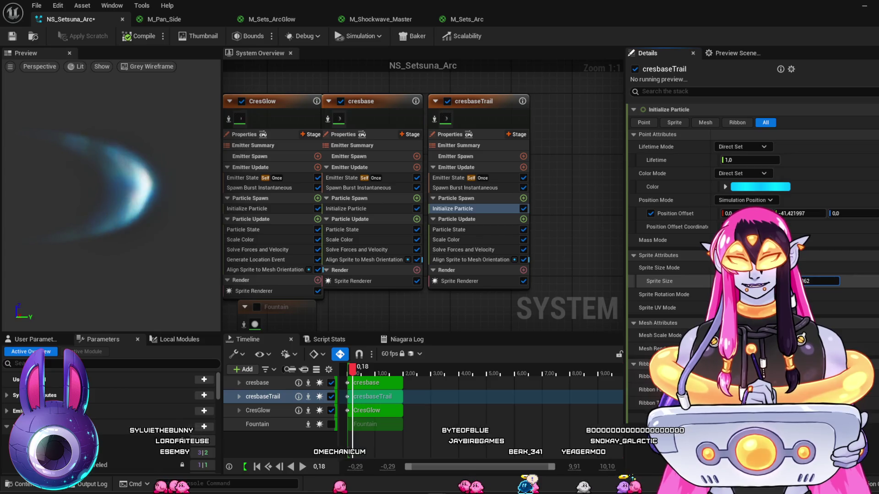
click(120, 240)
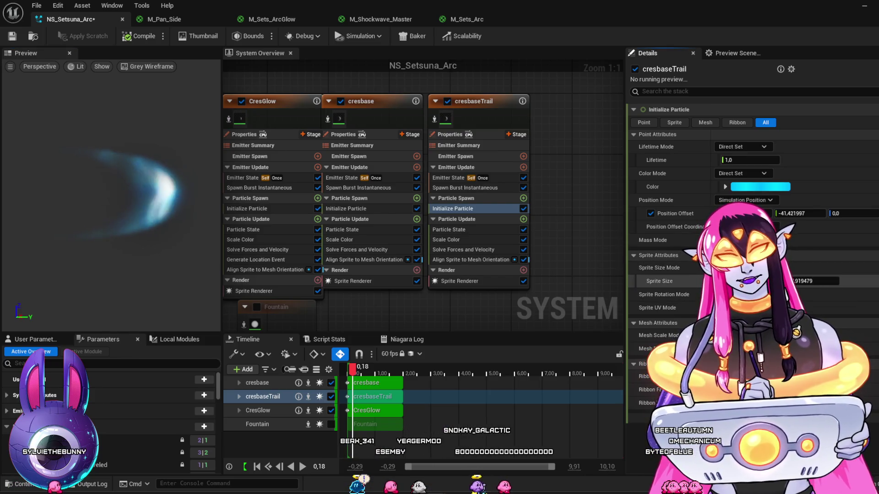
mouse_move(815, 281)
mouse_down()
mouse_move(833, 281)
mouse_move(806, 281)
mouse_up()
mouse_move(800, 213)
mouse_down()
mouse_move(777, 213)
mouse_move(795, 214)
mouse_up()
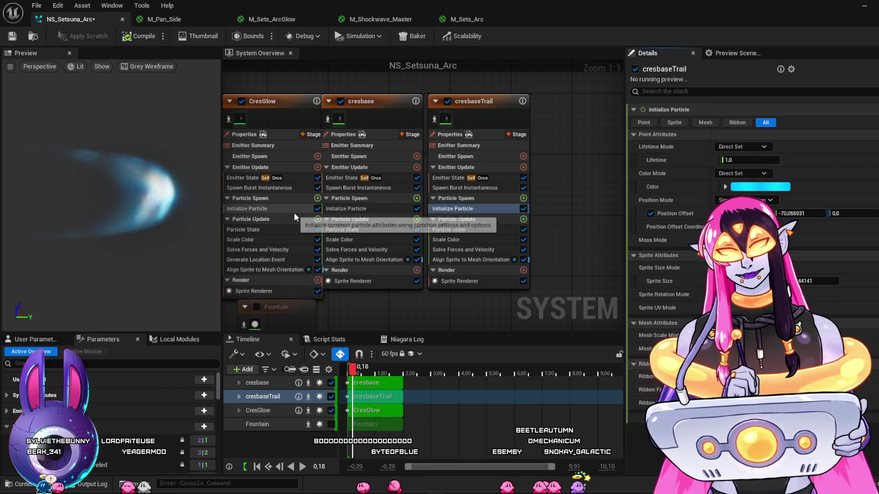
click(287, 98)
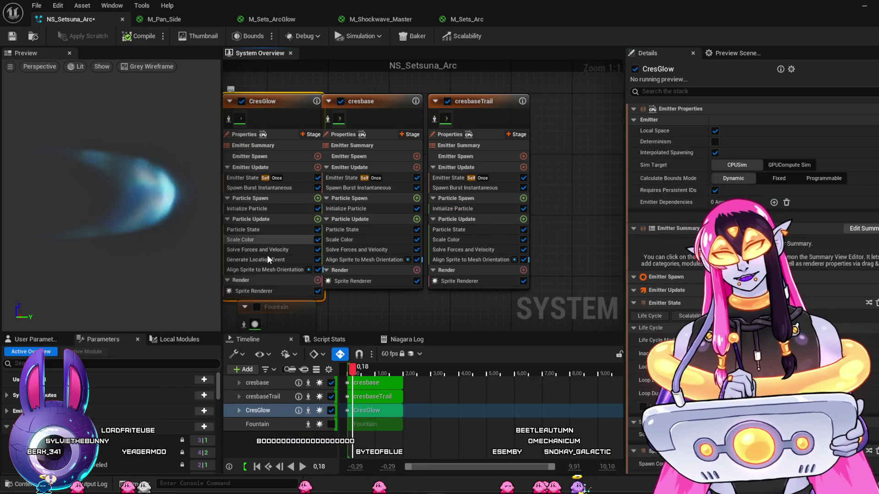
click(271, 290)
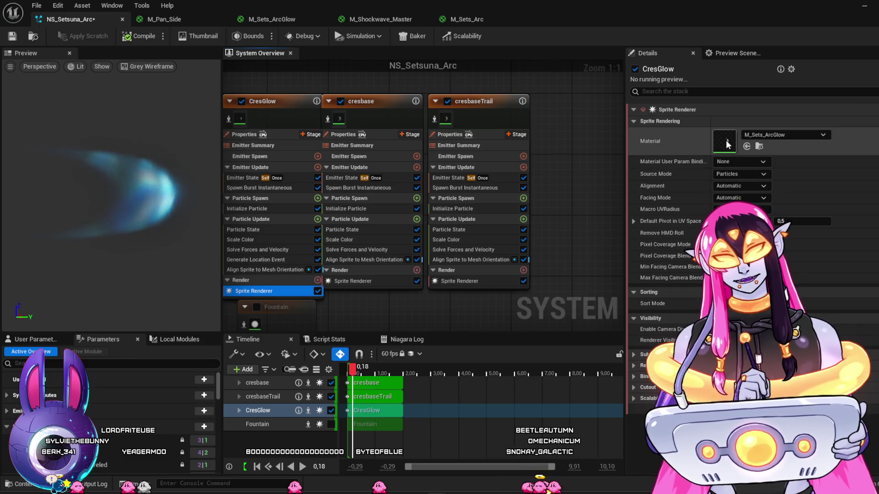
double_click(726, 143)
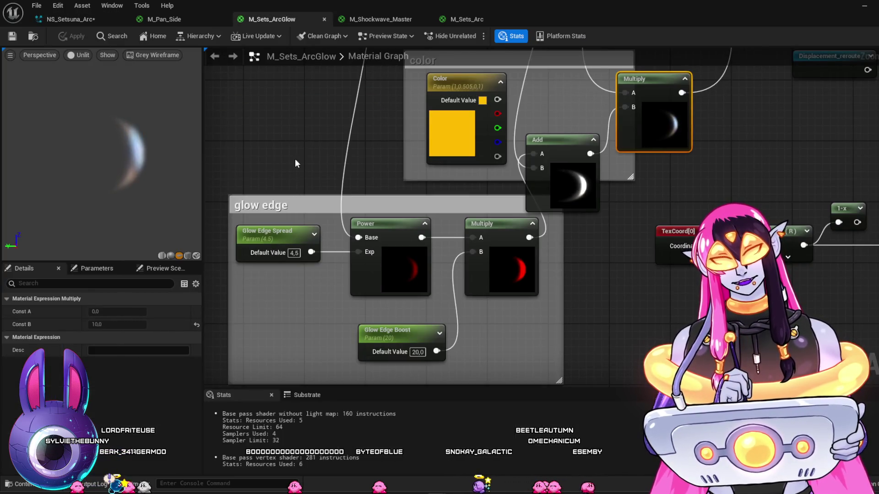
drag(296, 161, 331, 158)
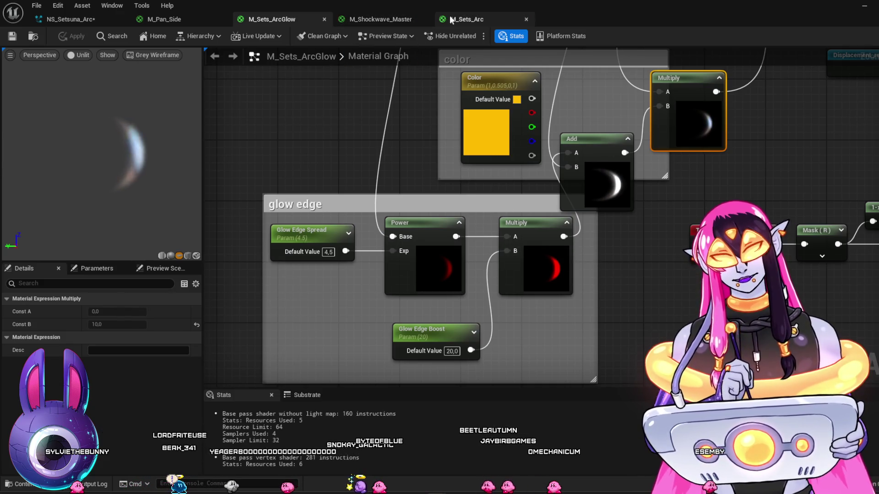
click(466, 19)
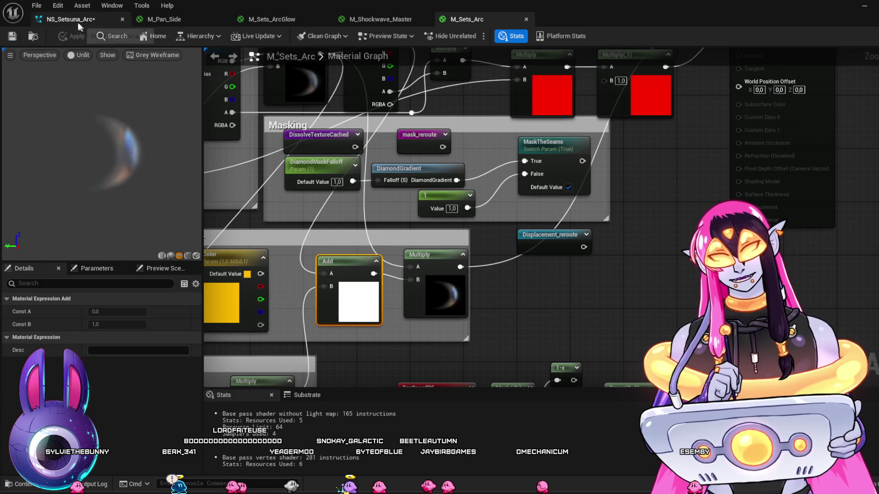
click(75, 18)
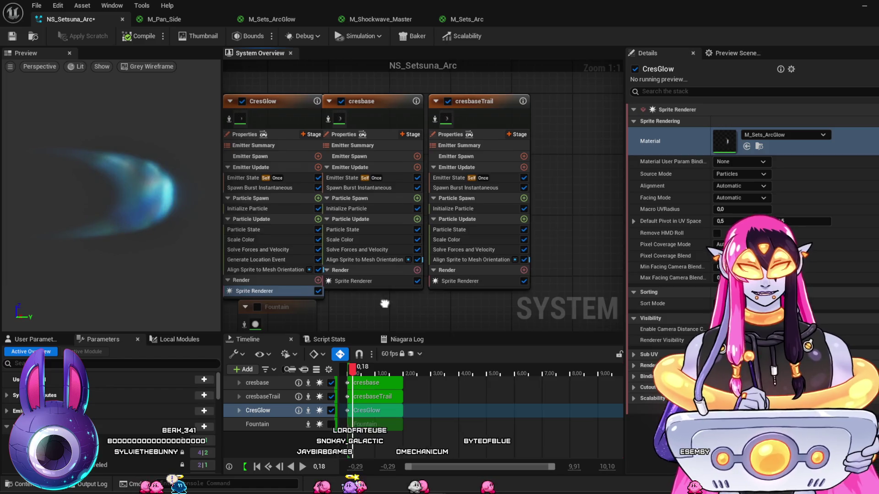
click(316, 214)
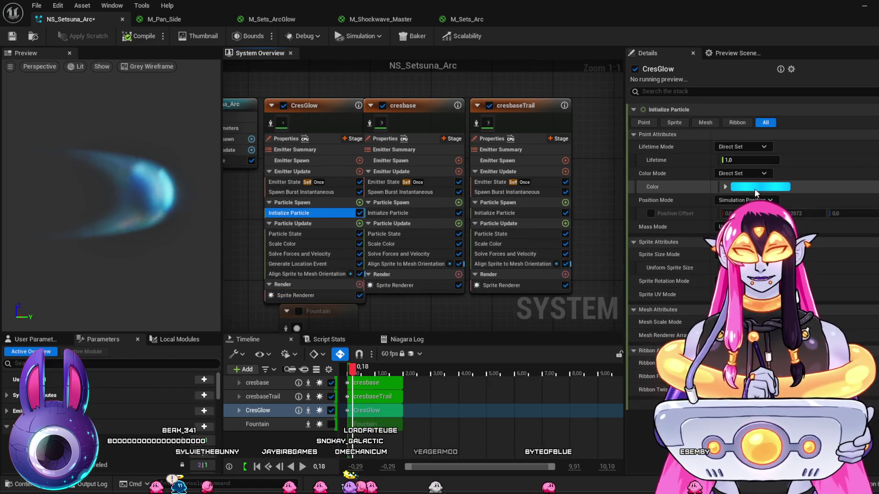
Brighten CresGlow's particle colour by setting its V value to 5.
click(760, 186)
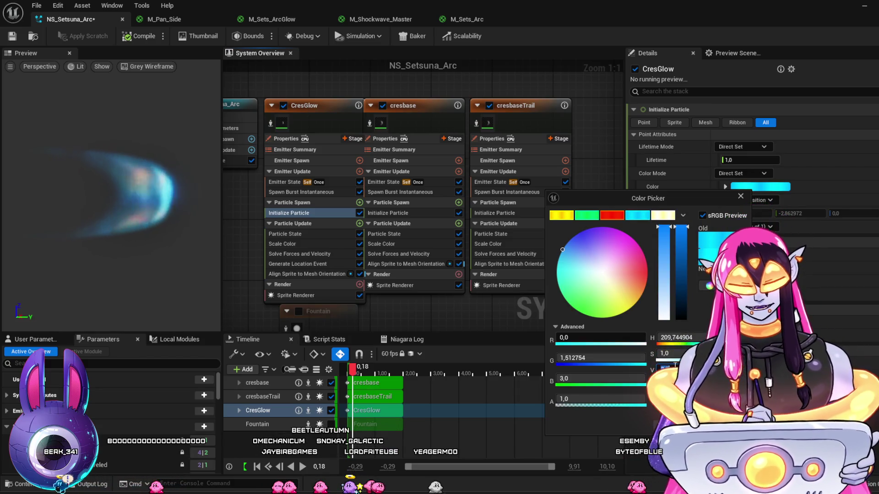
text(5)
key(Return)
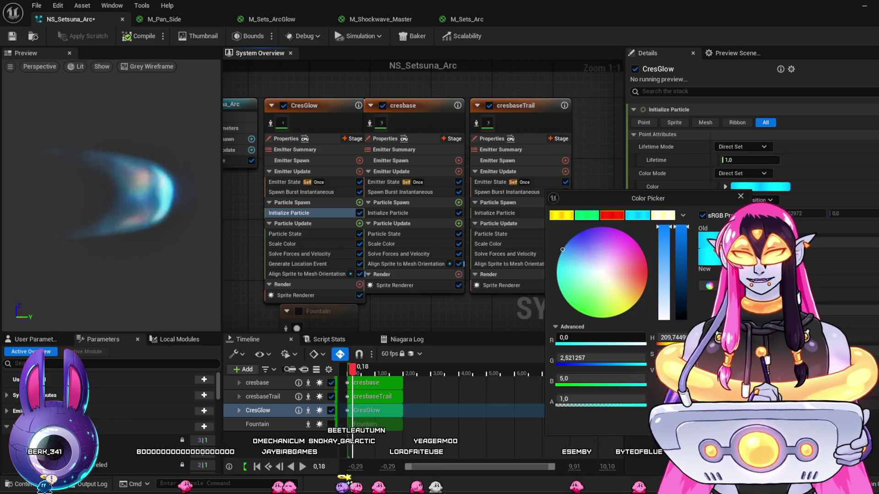
key(Return)
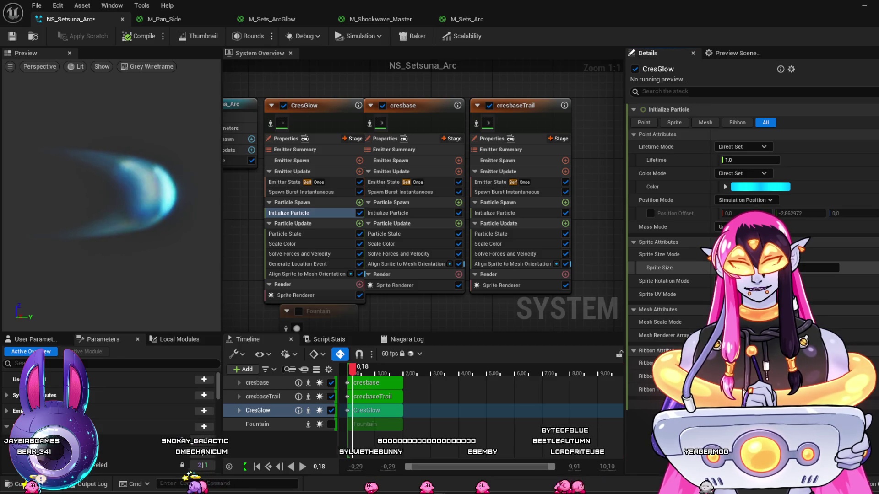
Set CresGlow's sprite size to 96451, enable Position Offset, and save NS_Setsuna_Arc.
click(819, 267)
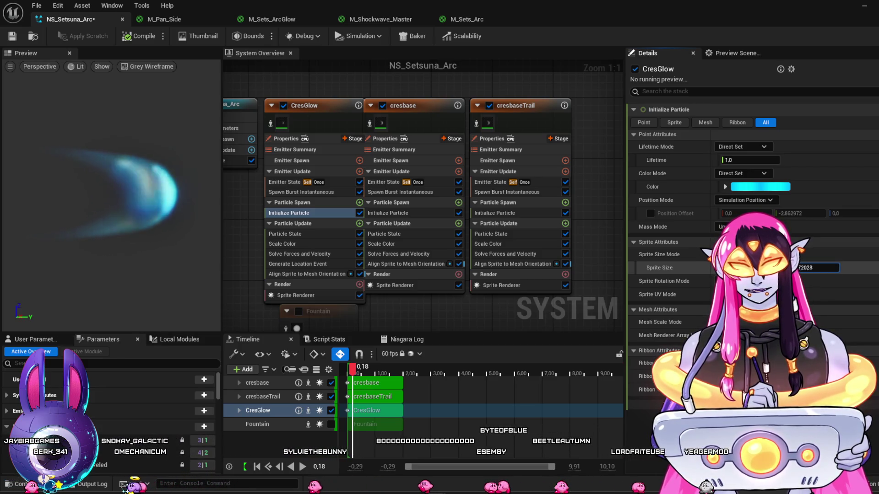
text(96451)
key(Return)
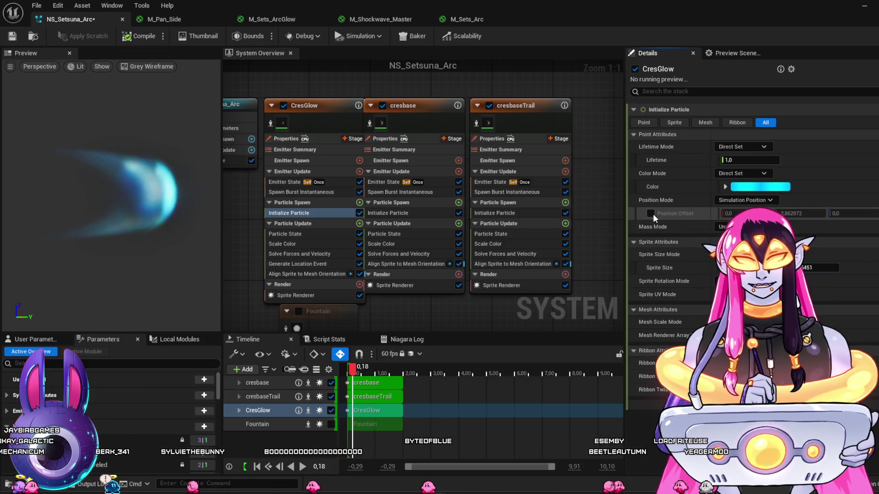
click(651, 214)
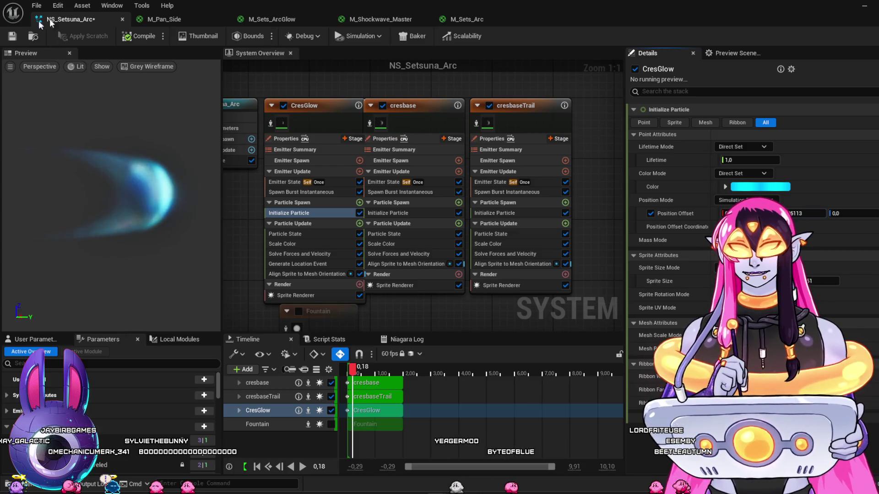
click(13, 37)
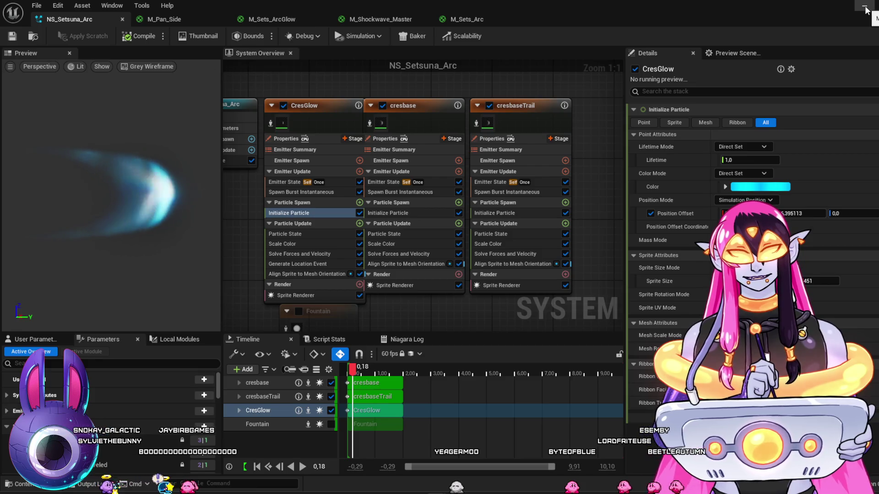
Return to the level editor and play the arc sequence several times in game view.
click(864, 7)
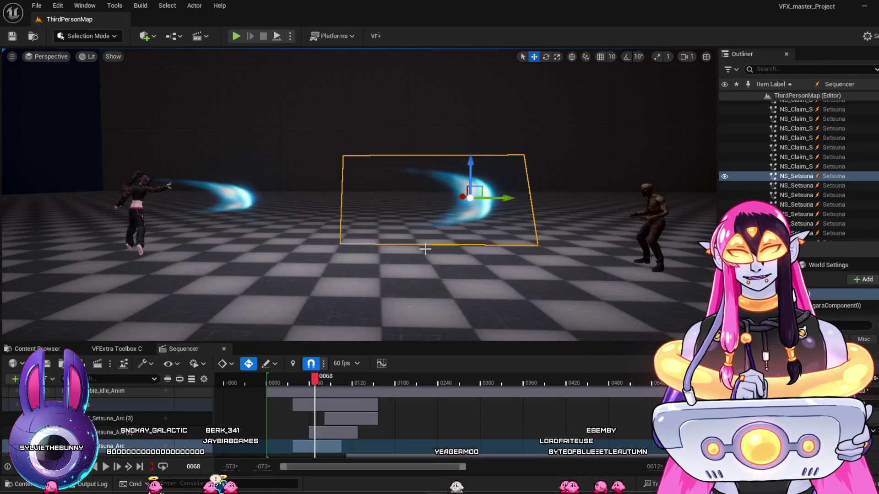
click(281, 380)
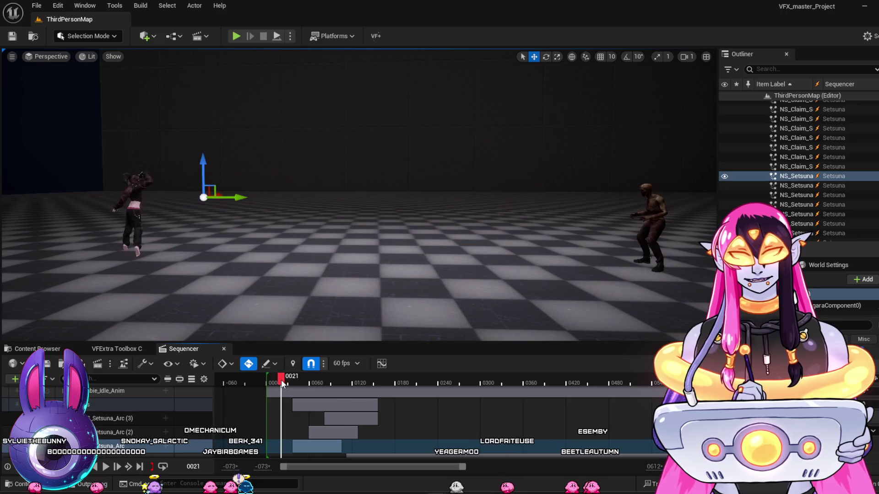
key(g)
key(space)
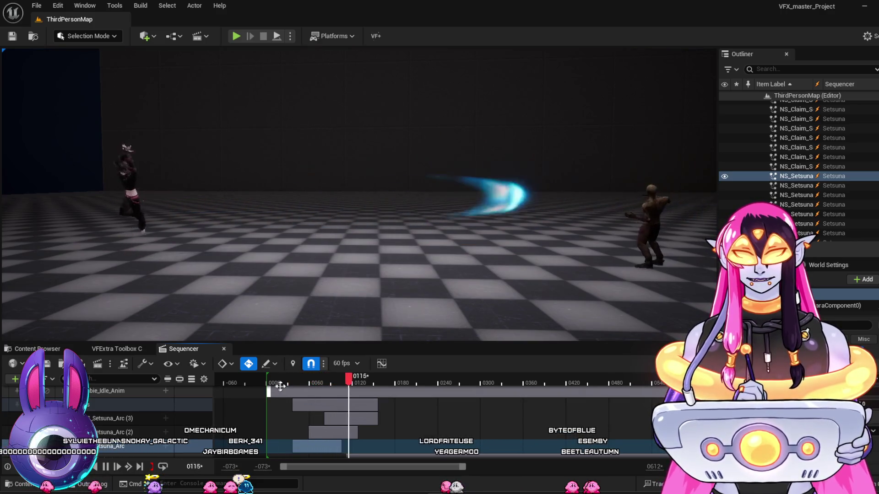
key(g)
click(267, 380)
key(g)
key(space)
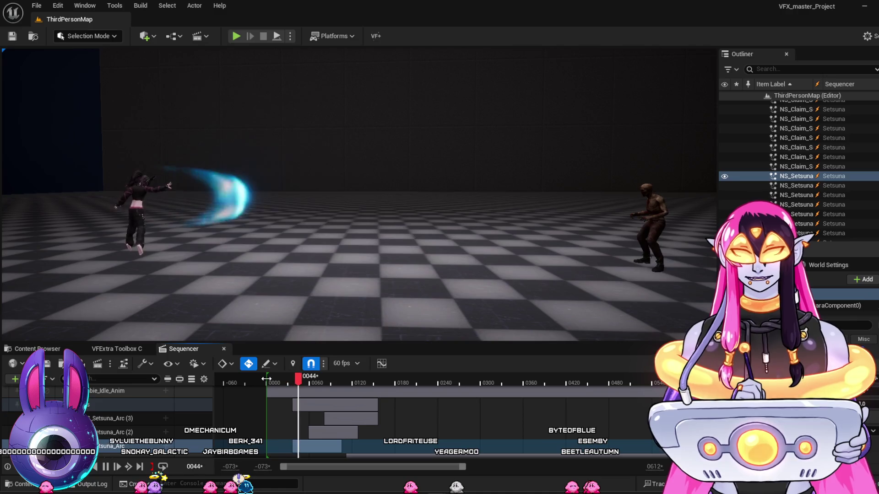
key(g)
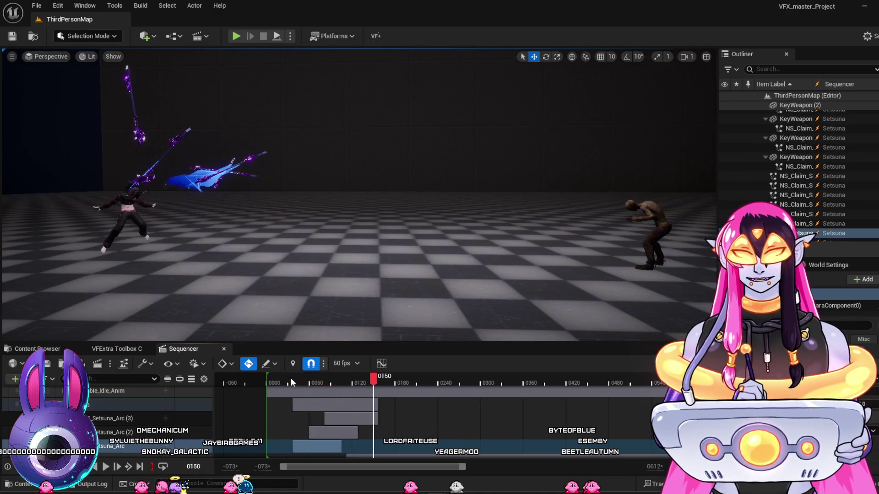
click(267, 383)
key(g)
key(space)
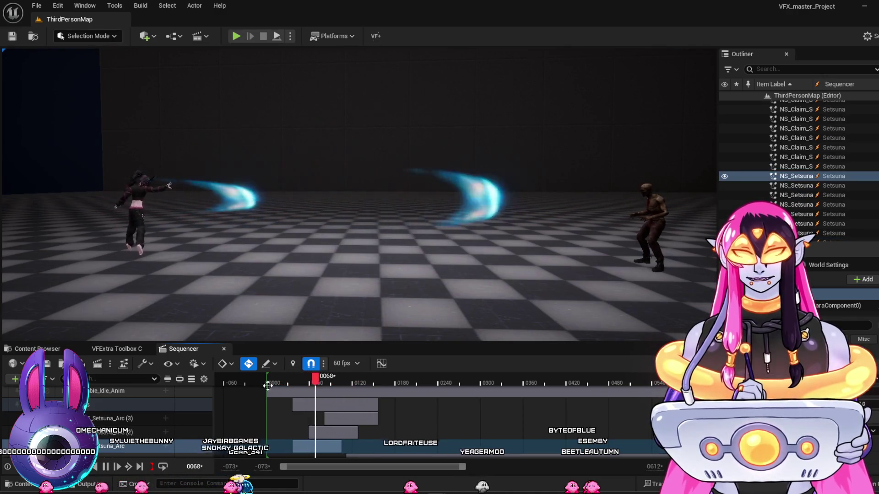
key(space)
key(g)
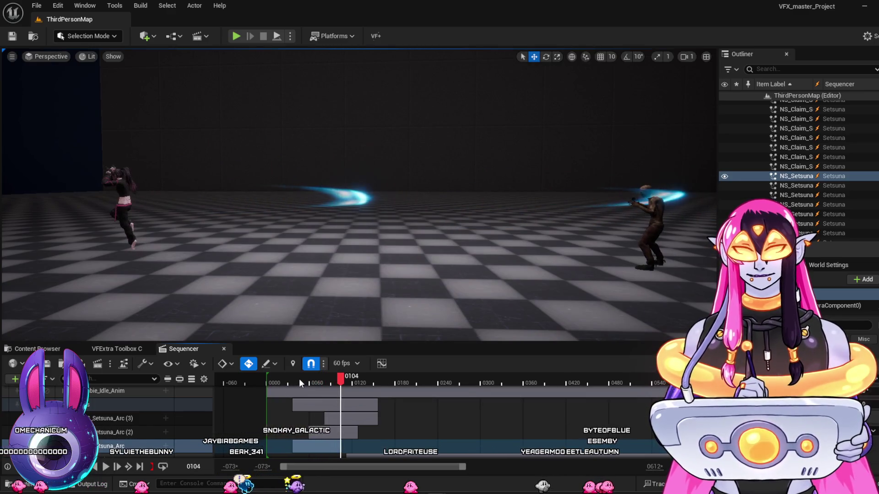
Scrub around frames 26–28 to watch the first blue arc appear from the left character.
mouse_move(300, 378)
mouse_down()
mouse_move(279, 378)
mouse_move(309, 403)
mouse_move(287, 410)
mouse_move(300, 417)
mouse_move(270, 414)
mouse_move(301, 430)
mouse_move(277, 431)
mouse_move(320, 443)
mouse_move(269, 444)
mouse_move(302, 445)
mouse_up()
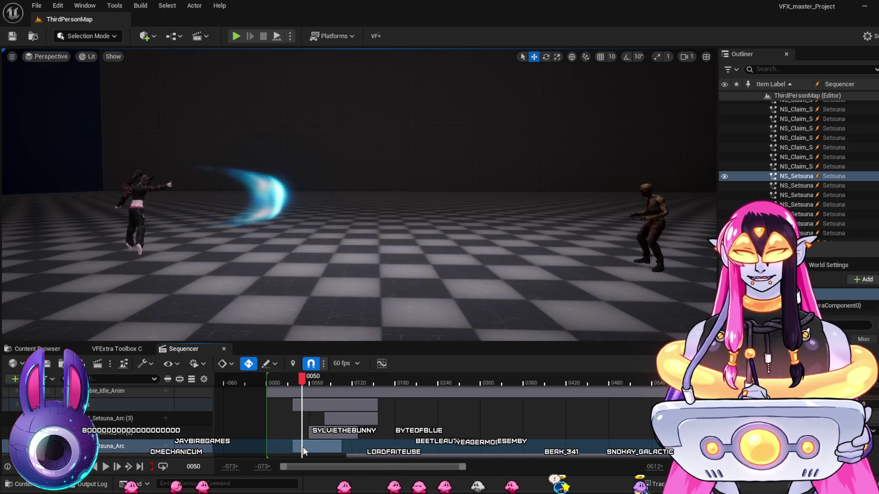
drag(303, 447, 282, 446)
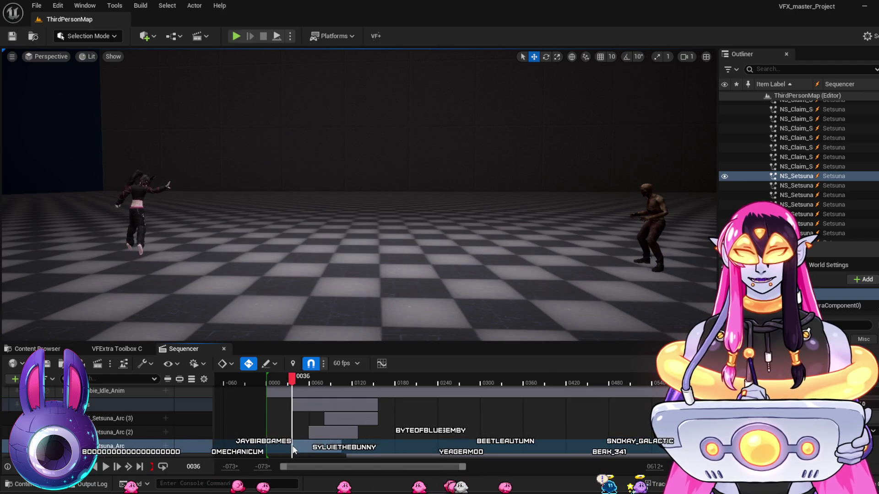
key(space)
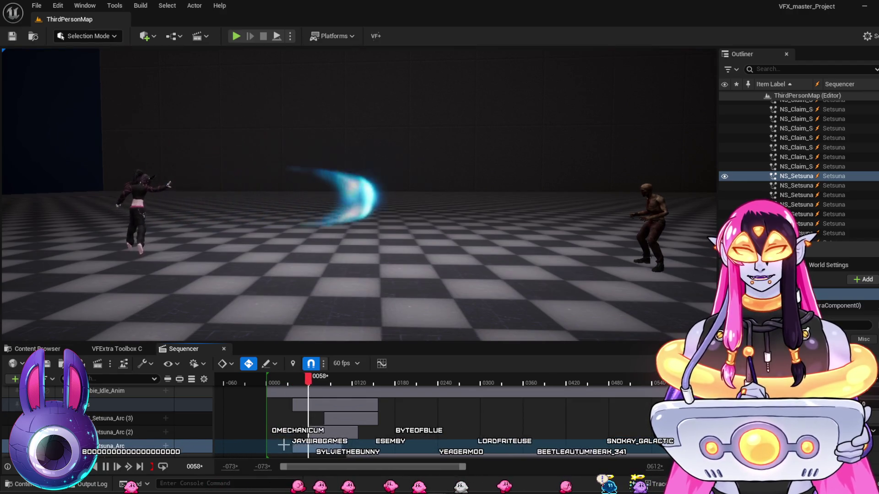
click(283, 382)
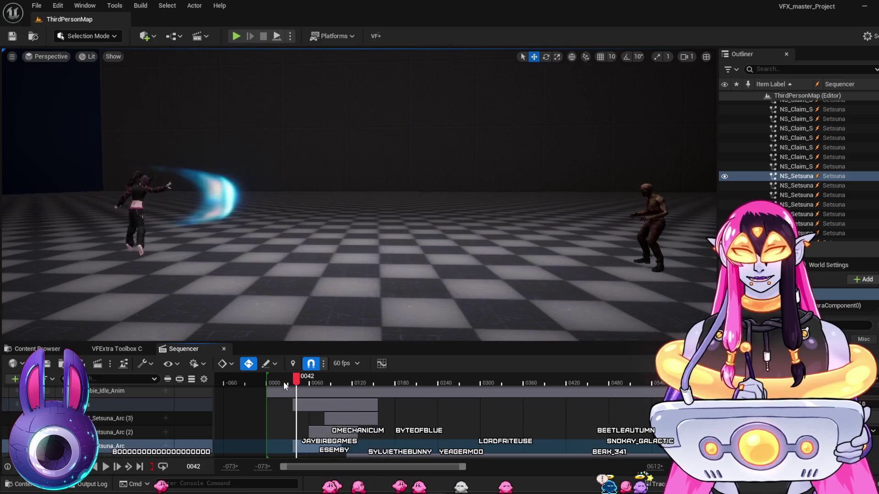
click(283, 381)
mouse_move(284, 379)
mouse_down()
mouse_move(306, 380)
mouse_move(293, 381)
mouse_move(338, 410)
mouse_move(359, 404)
mouse_move(286, 393)
mouse_move(309, 402)
mouse_move(284, 403)
mouse_up()
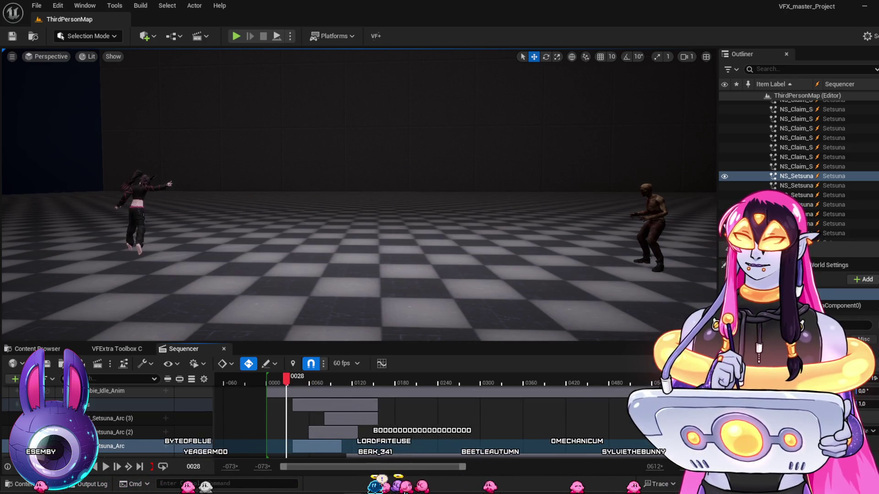
scroll(100, 444, down, 3)
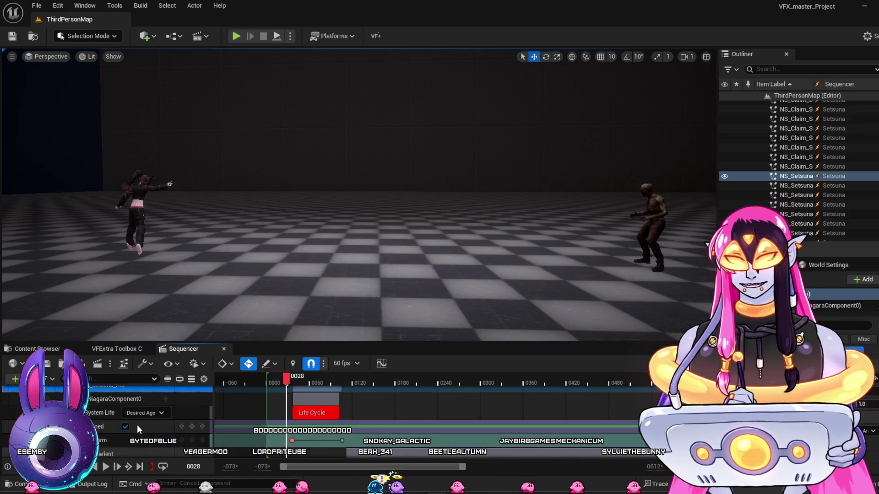
Scrub forward from frame 36 to watch the first arc travel toward the right character.
click(292, 444)
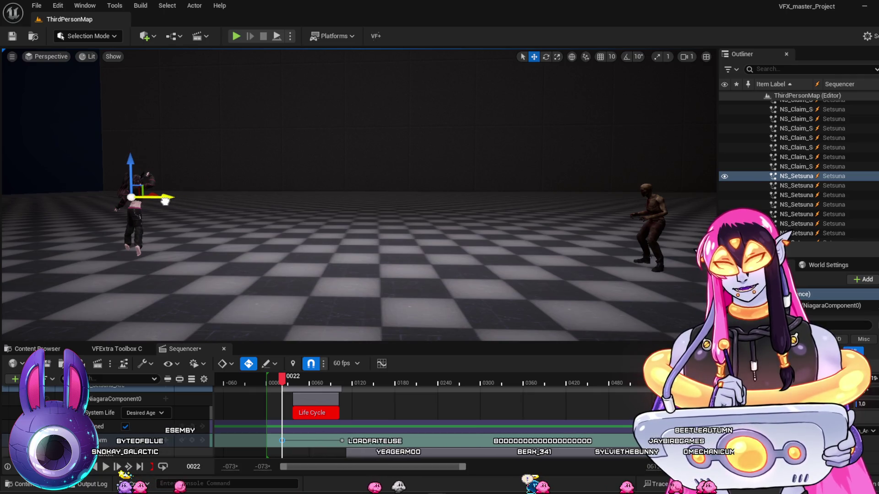
mouse_move(292, 384)
mouse_down()
mouse_move(332, 400)
mouse_move(278, 411)
mouse_move(306, 421)
mouse_move(282, 418)
mouse_move(297, 424)
mouse_move(269, 422)
mouse_up()
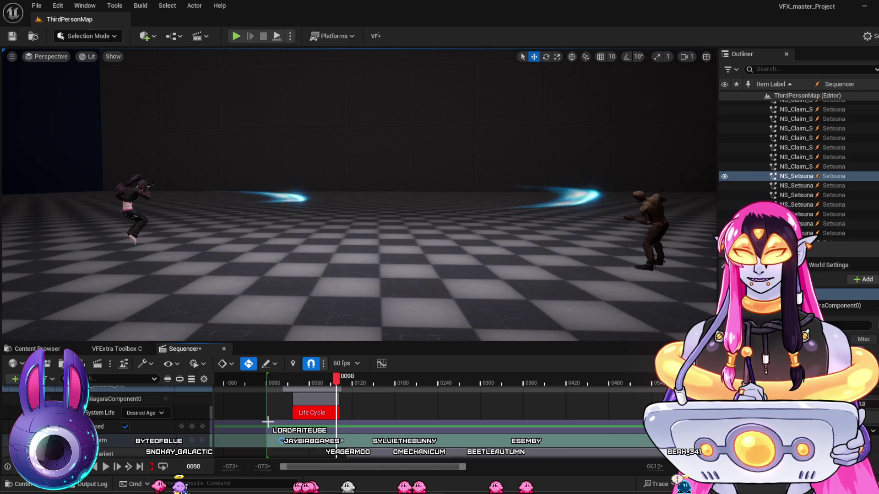
Move the Setsuna_Arc Transform key from frame 0059 to 0037 and scrub to check the timing.
scroll(262, 416, up, 3)
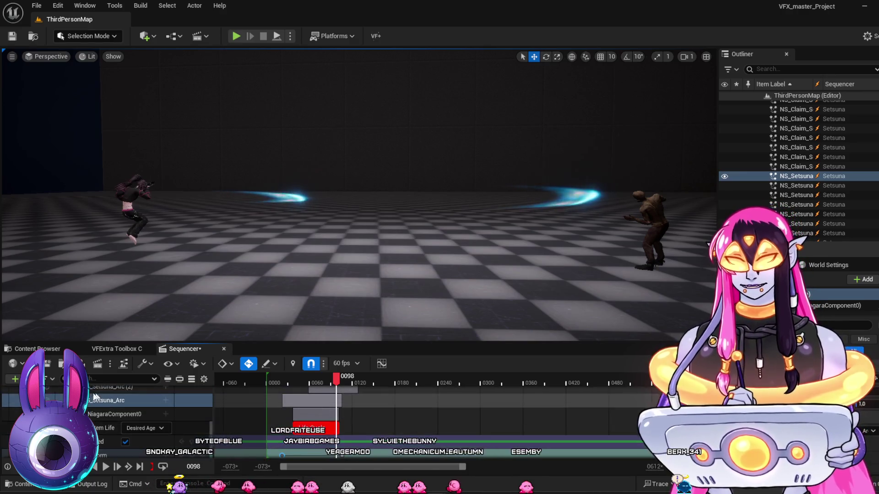
scroll(296, 409, down, 2)
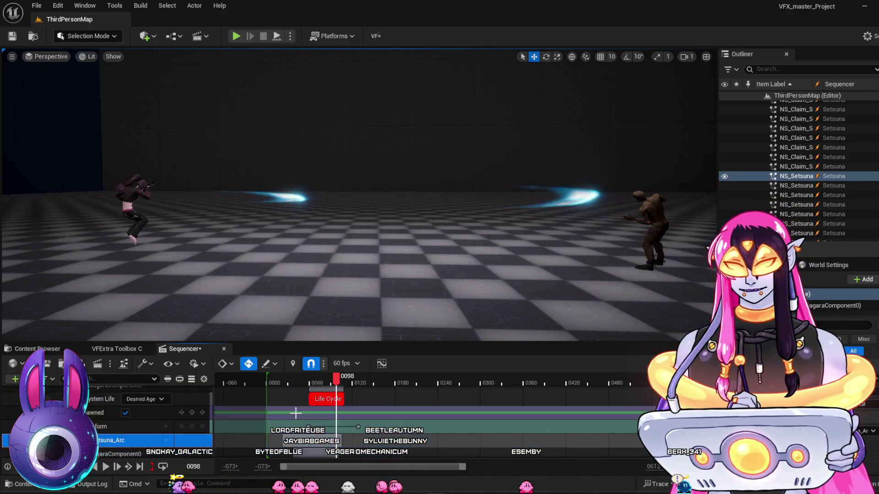
scroll(295, 409, up, 2)
click(308, 395)
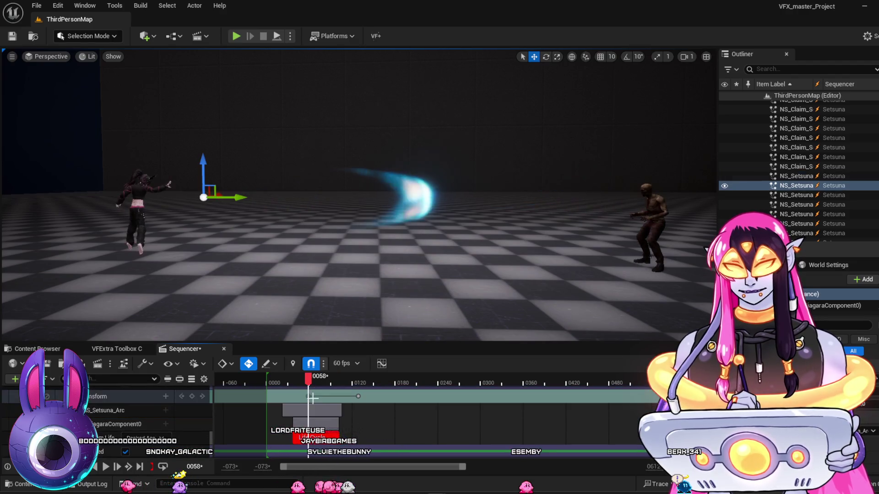
scroll(370, 412, up, 1)
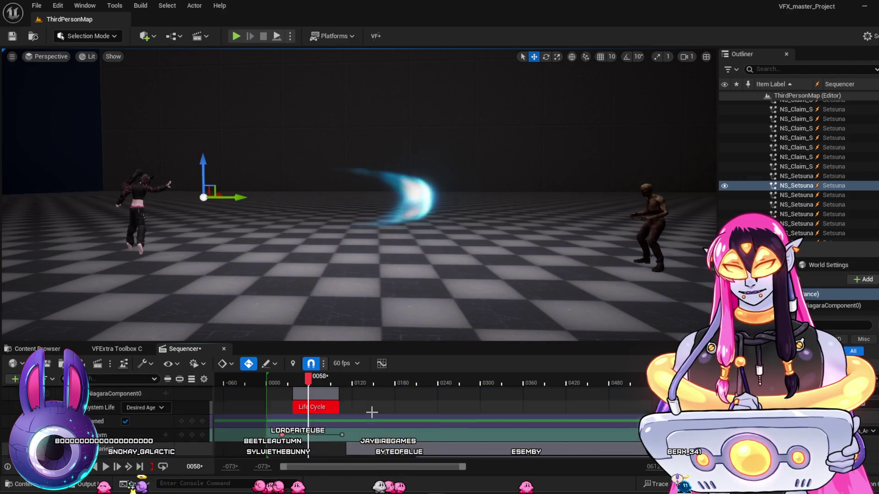
scroll(372, 412, up, 1)
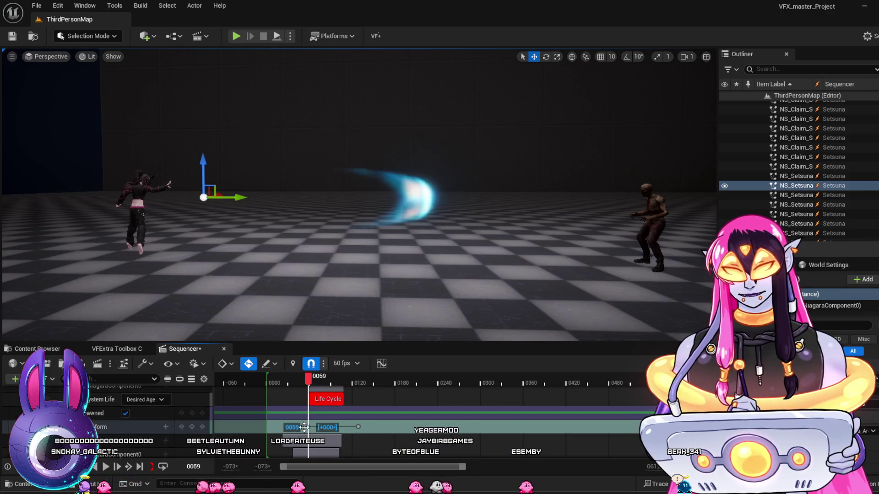
drag(308, 427, 296, 427)
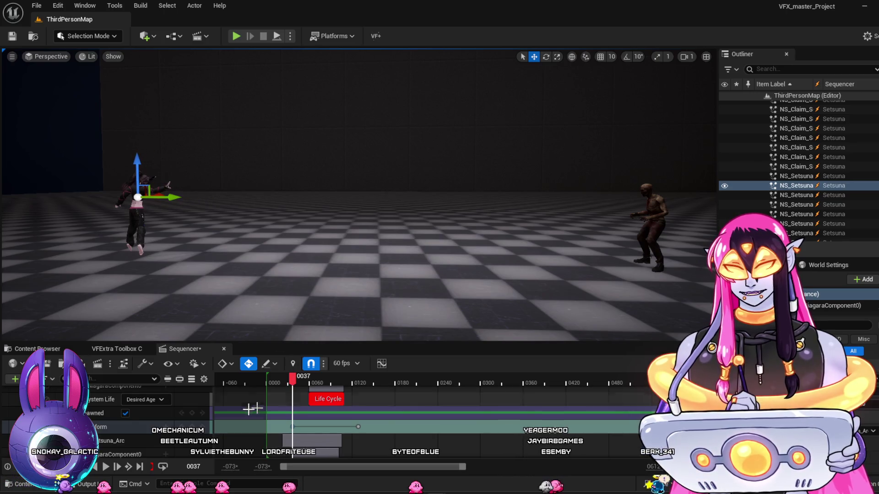
scroll(370, 421, up, 3)
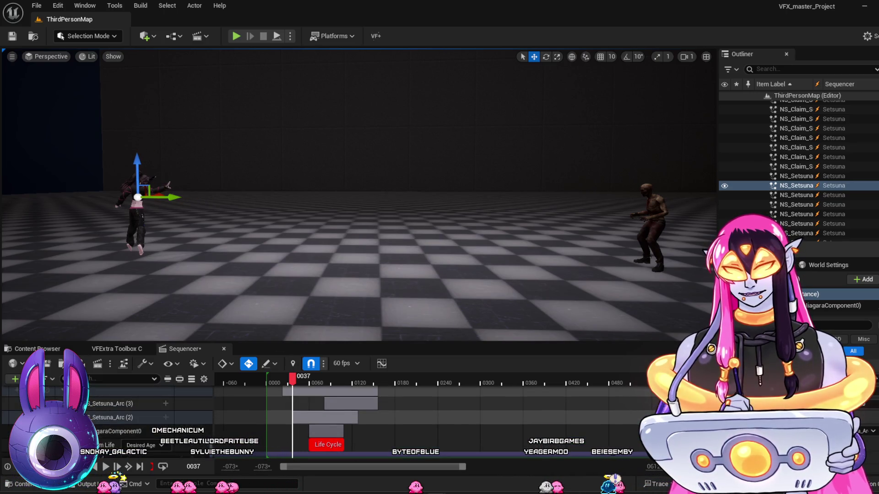
mouse_move(293, 379)
mouse_down()
mouse_move(314, 389)
mouse_move(291, 389)
mouse_up()
click(86, 403)
mouse_move(291, 458)
mouse_down()
mouse_move(326, 458)
mouse_move(314, 457)
mouse_up()
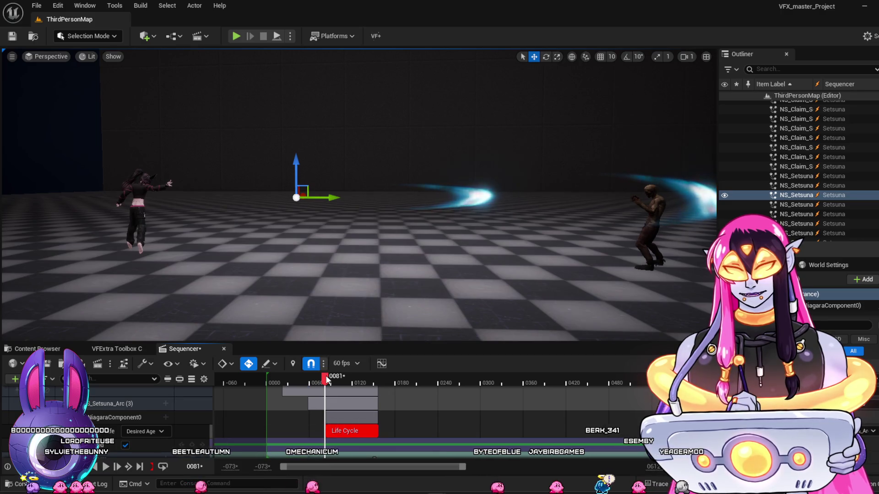
mouse_move(324, 381)
mouse_down()
mouse_move(306, 381)
mouse_move(324, 389)
mouse_up()
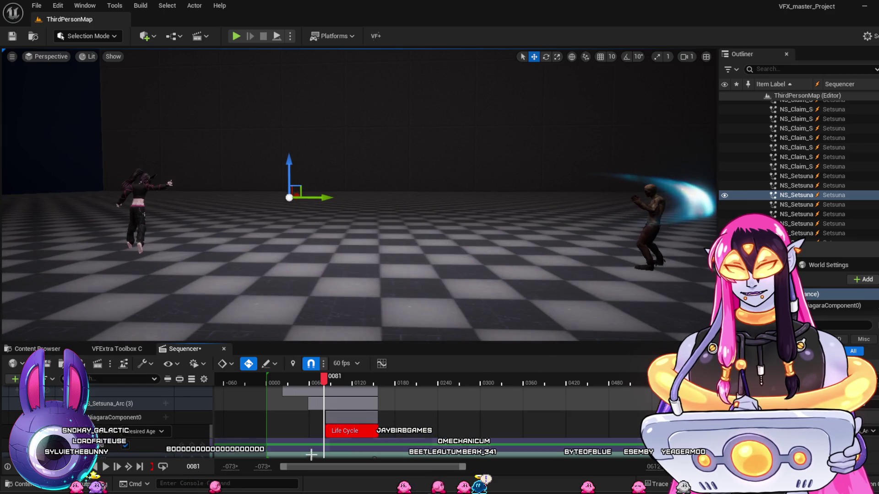
At frame 59, shift the Setsuna_Arc (3) emitter left along X and preview the arcs.
click(308, 381)
drag(242, 196, 164, 194)
mouse_move(311, 379)
mouse_down()
mouse_move(333, 386)
mouse_move(260, 418)
mouse_up()
scroll(332, 385, up, 2)
scroll(260, 416, up, 2)
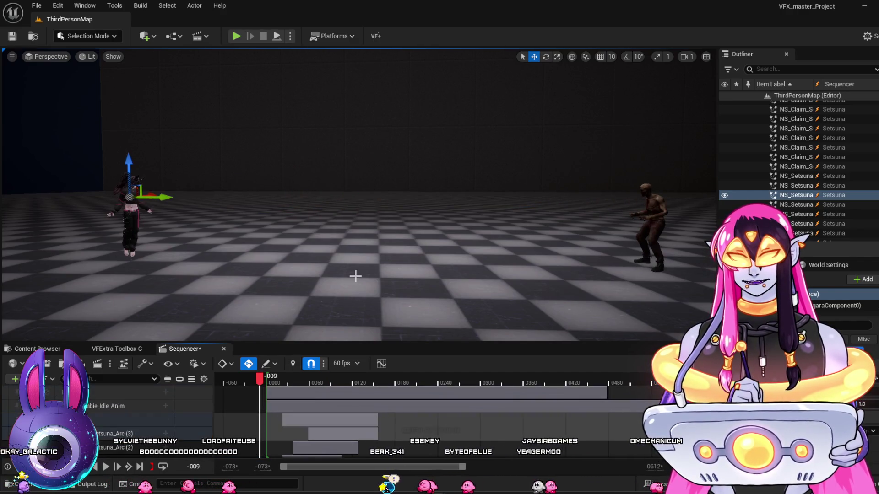
scroll(259, 417, down, 3)
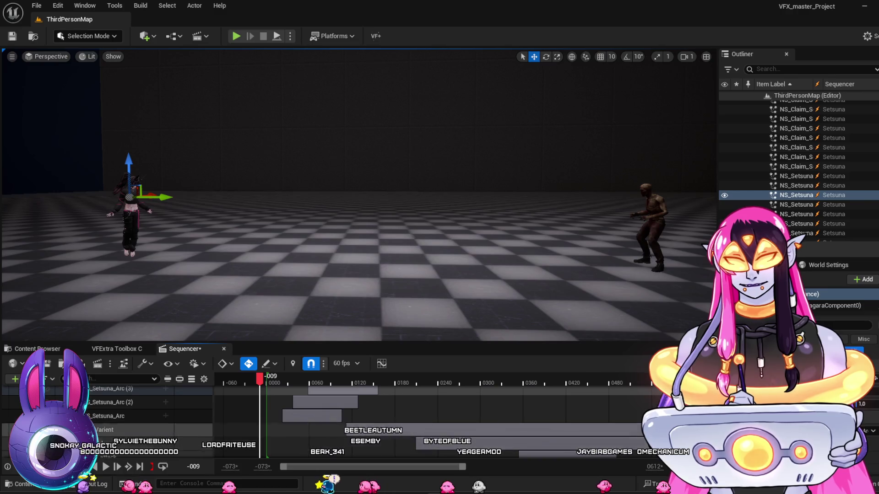
key(space)
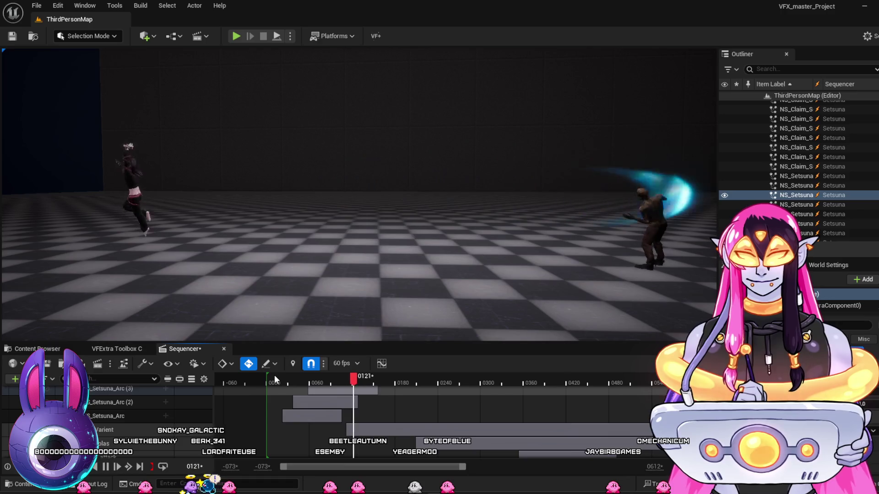
key(space)
key(Up)
key(space)
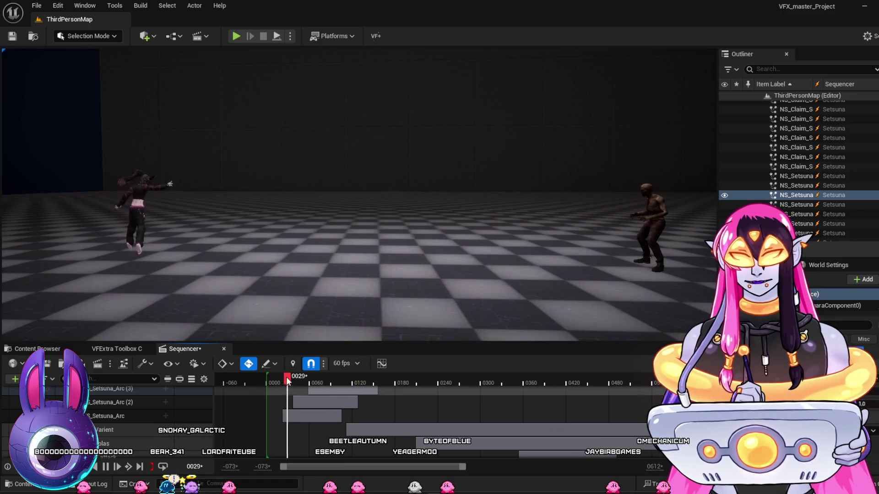
key(space)
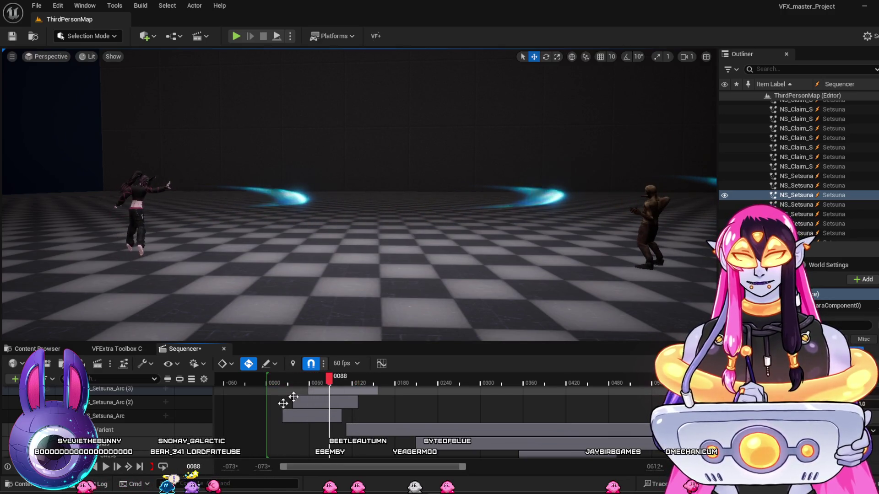
click(105, 417)
click(83, 416)
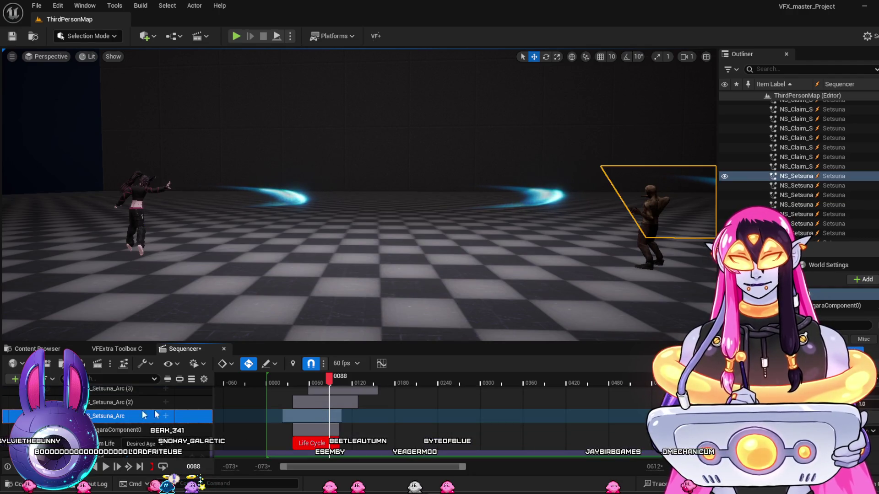
Expand the arc's Rotation channels and key Pitch at frame 106.
scroll(137, 421, down, 1)
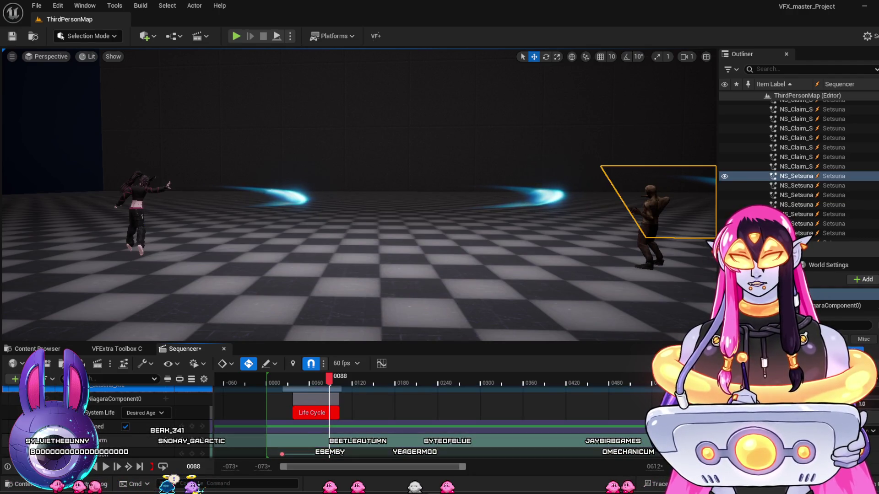
scroll(133, 419, down, 3)
click(81, 408)
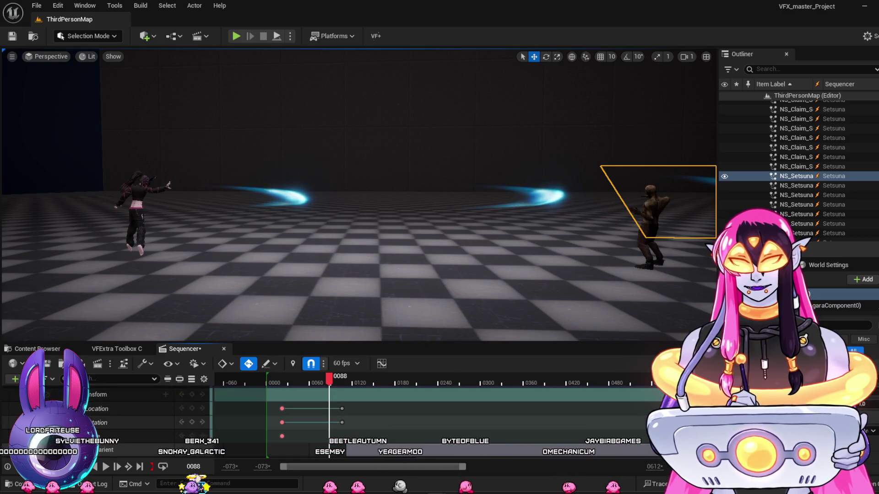
click(342, 435)
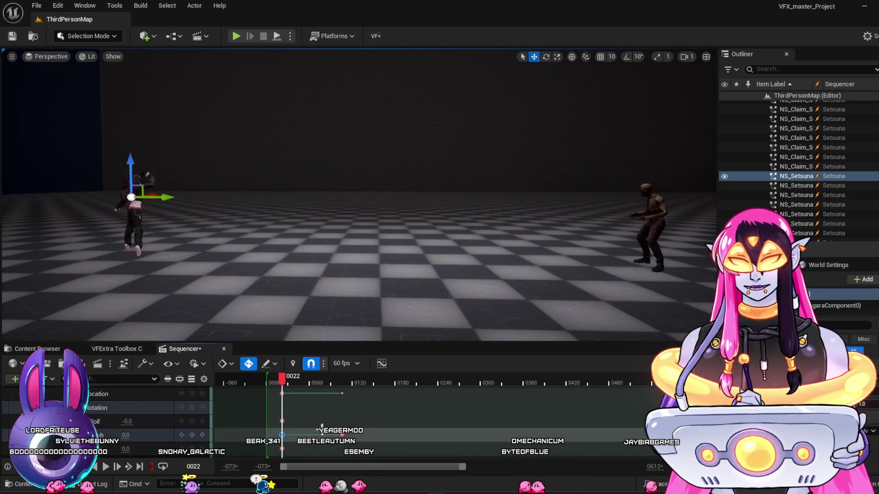
click(343, 434)
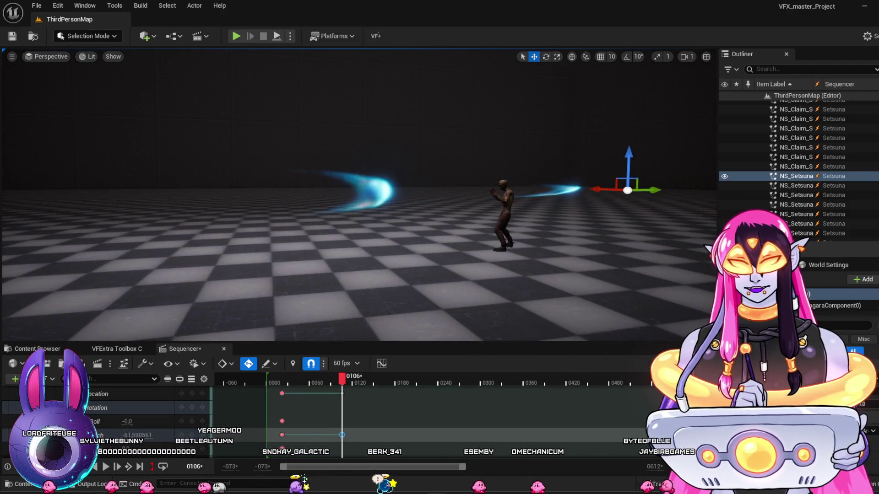
mouse_move(343, 386)
mouse_down()
mouse_move(289, 378)
mouse_move(336, 396)
mouse_up()
drag(342, 435, 342, 434)
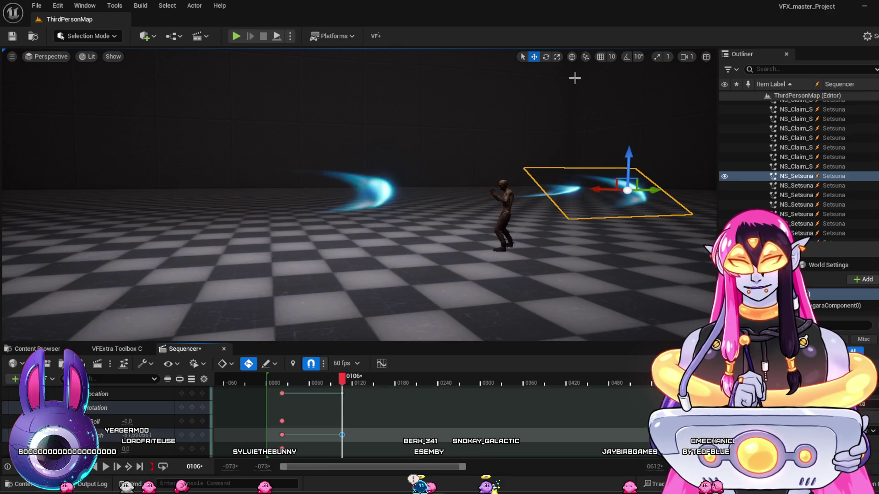
Rotate the arc emitter slightly with the rotate gizmo to key Roll at frame 106.
click(546, 58)
drag(677, 180, 681, 225)
click(269, 379)
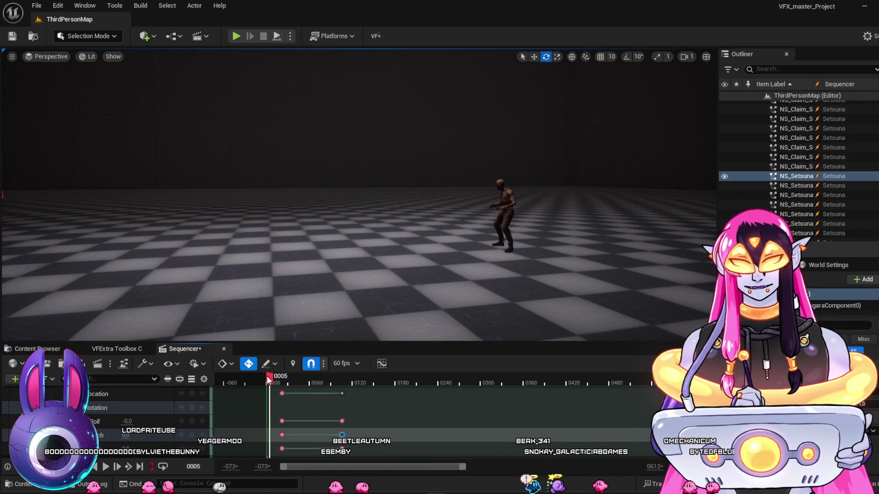
drag(362, 272, 321, 247)
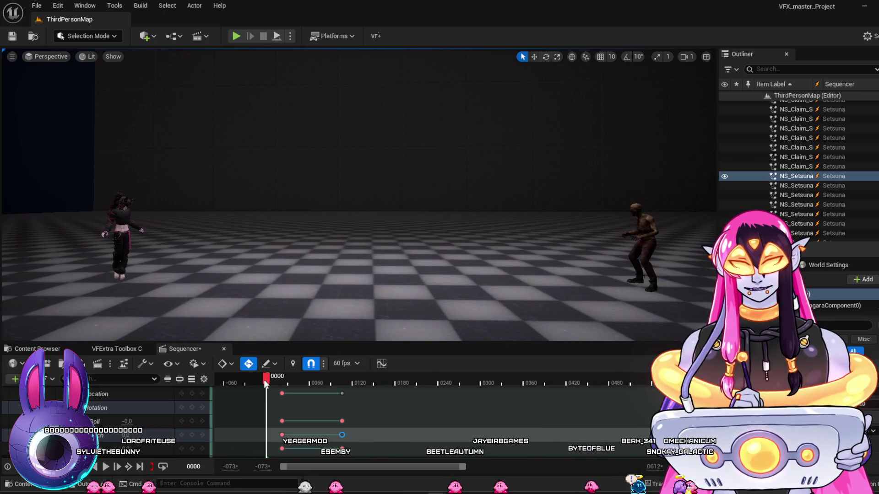
key(space)
key(space)
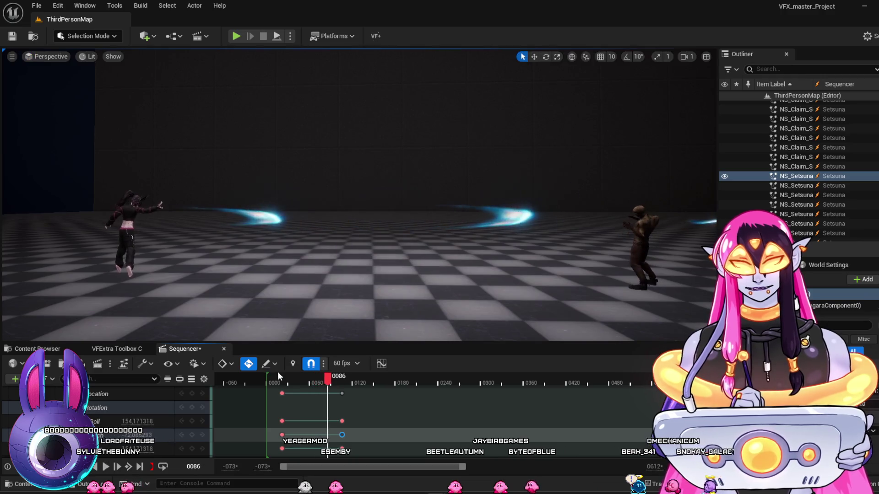
mouse_move(352, 319)
mouse_down()
mouse_move(361, 316)
mouse_move(353, 319)
mouse_up()
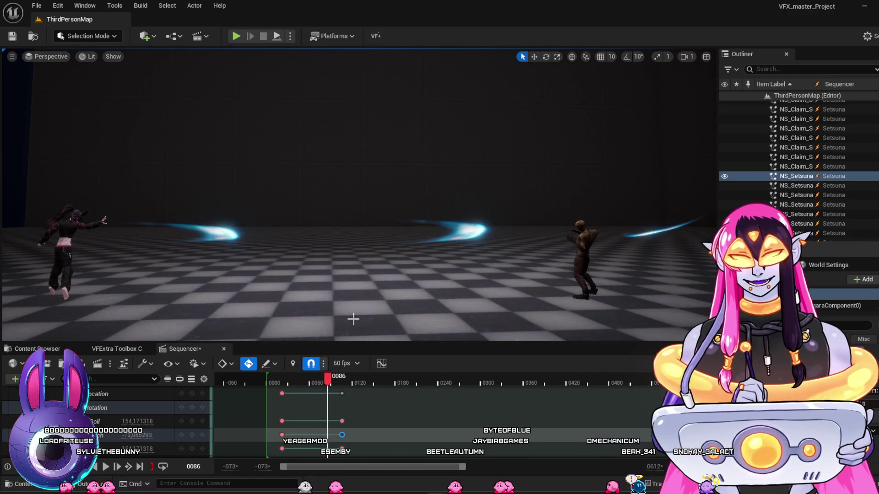
drag(317, 386, 288, 385)
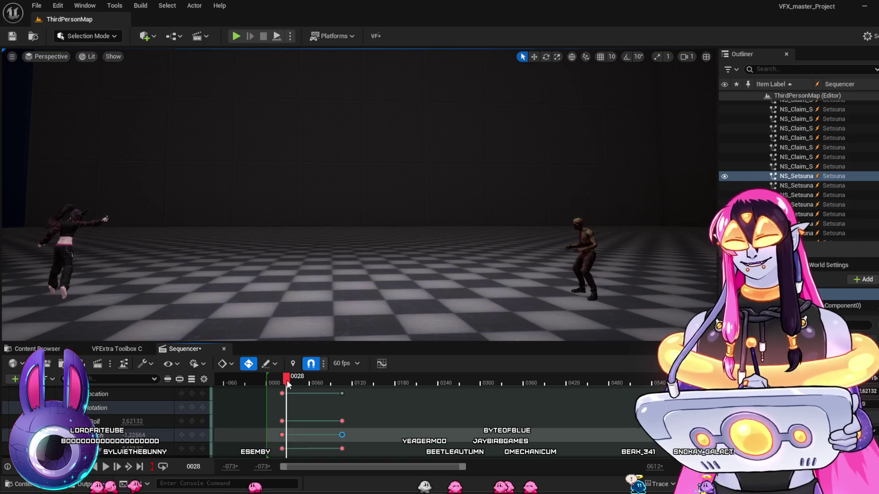
key(space)
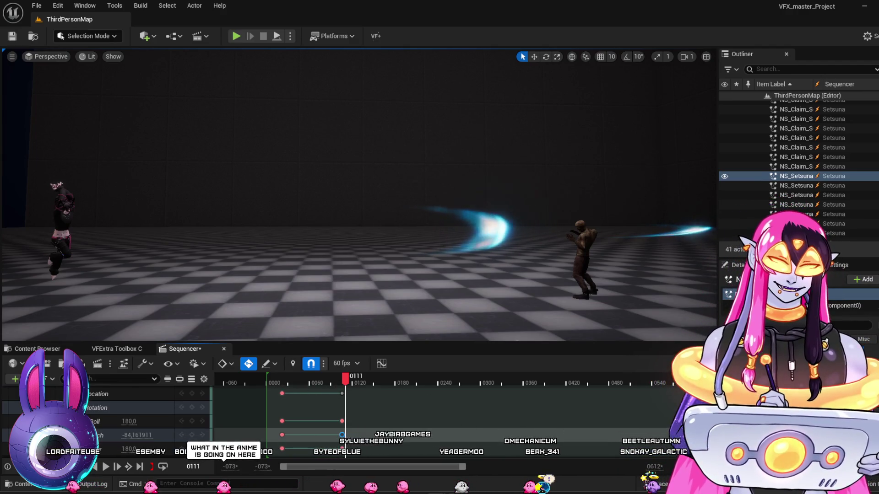
click(263, 379)
key(space)
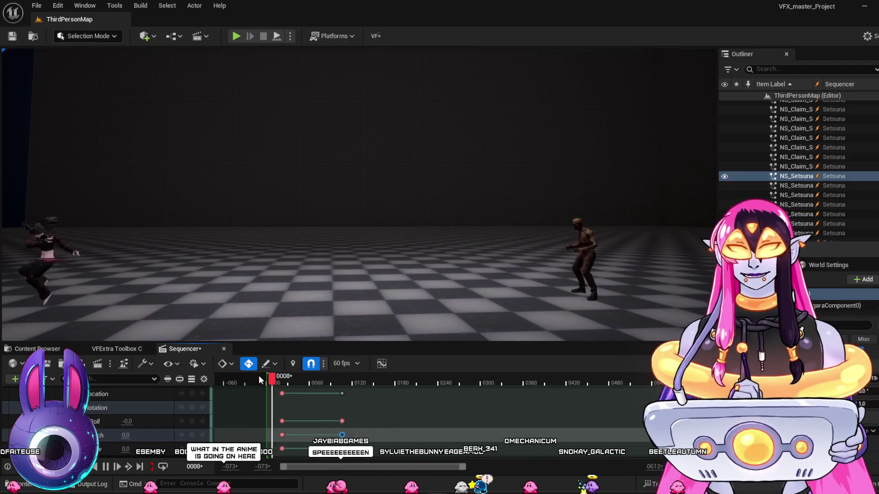
key(space)
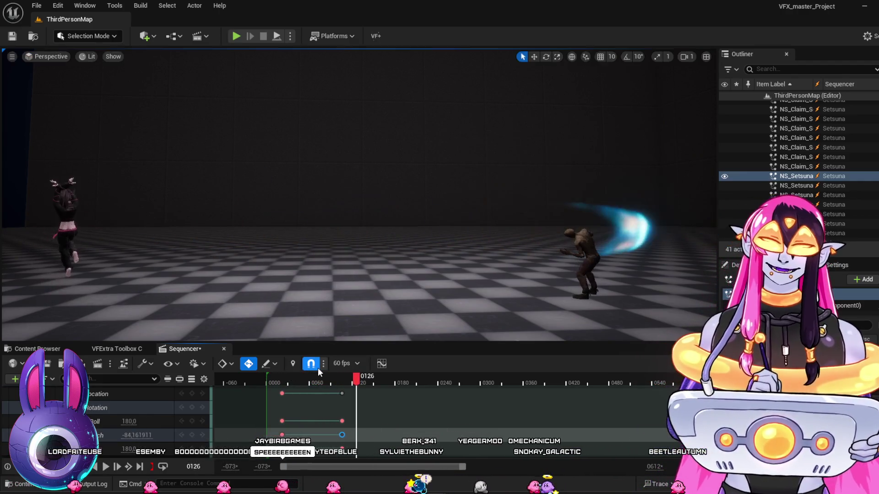
click(279, 382)
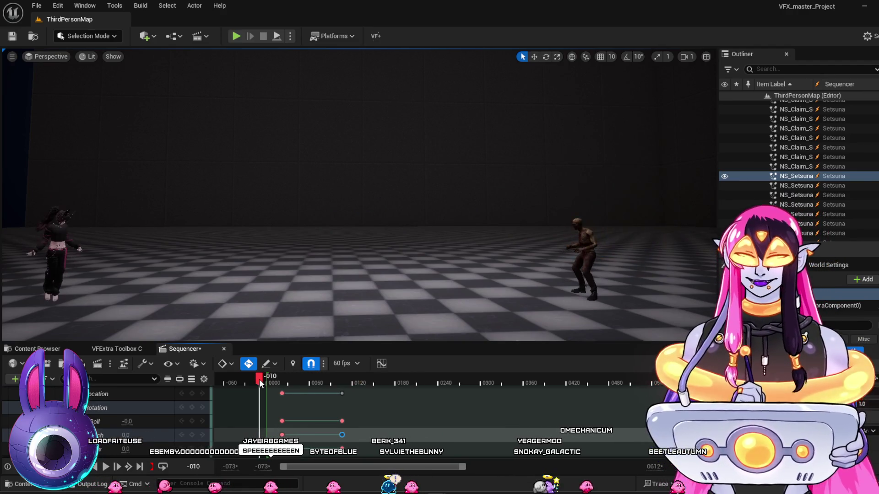
key(space)
key(space)
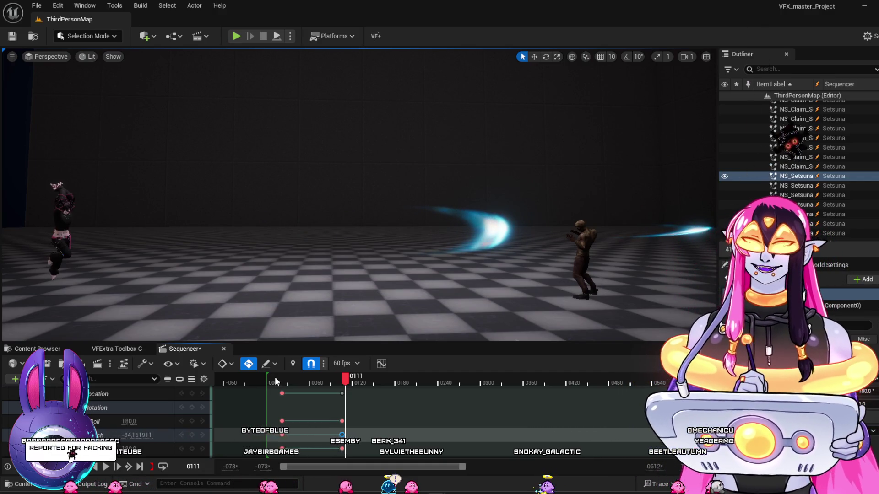
key(ctrl+z)
key(ctrl+y)
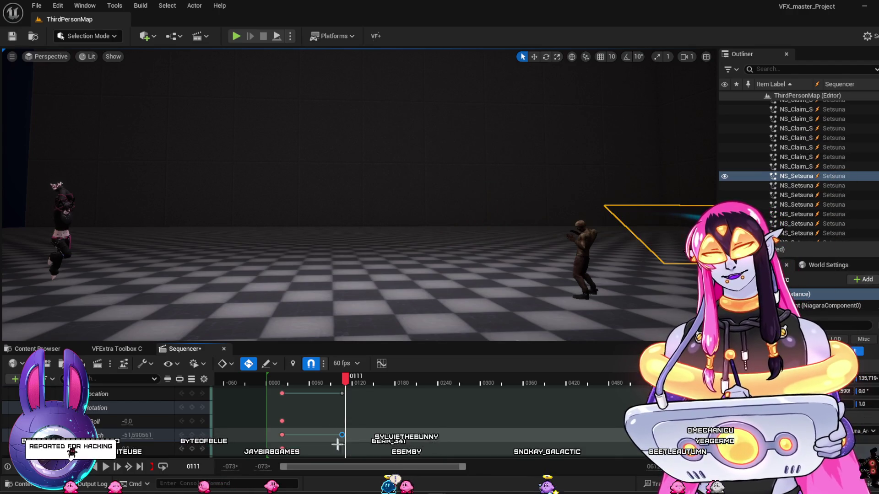
Set the first arc's end rotation key at 0106 to Pitch -110.0.
click(270, 382)
mouse_move(270, 382)
mouse_down()
mouse_move(331, 405)
mouse_move(278, 397)
mouse_up()
click(282, 435)
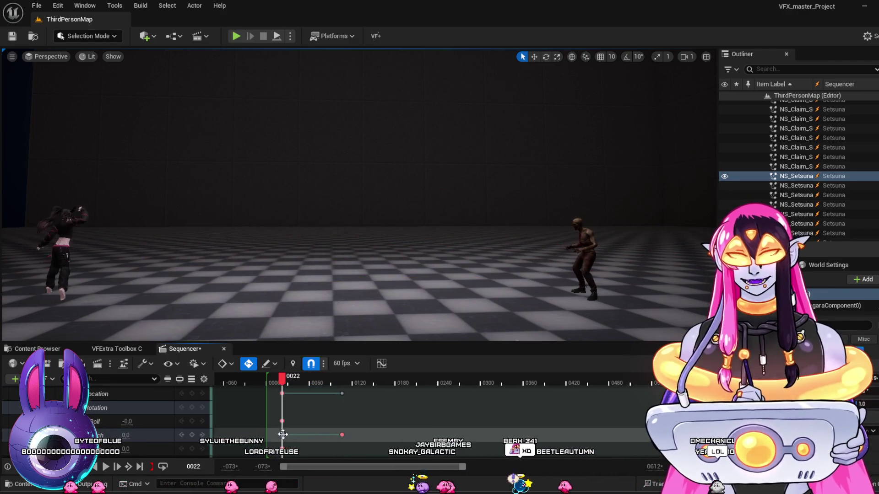
click(341, 435)
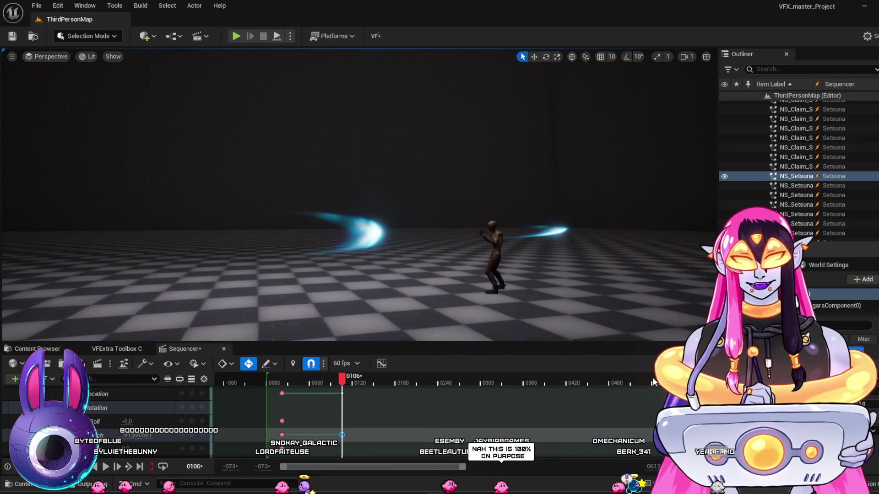
click(128, 435)
text(19.0)
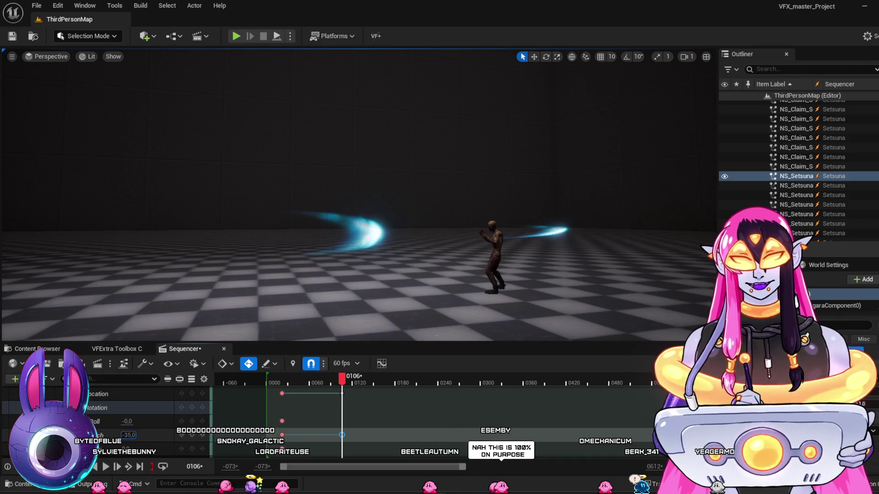
key(Return)
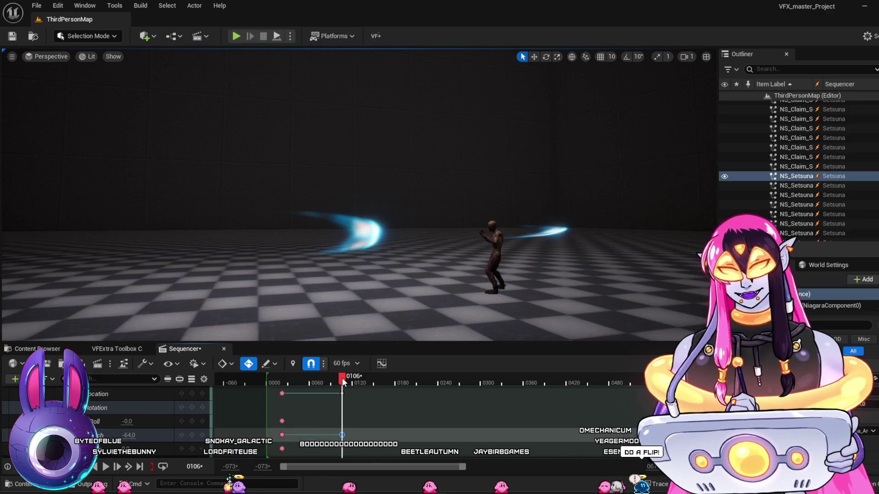
click(341, 378)
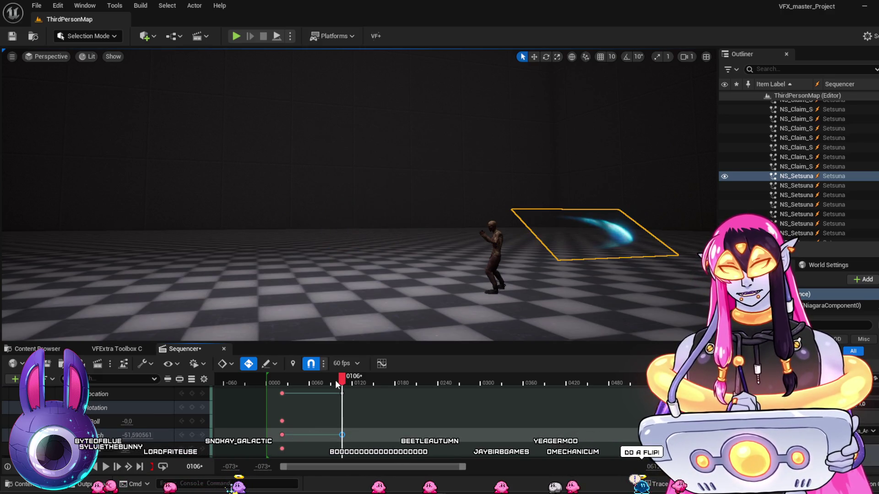
drag(342, 379, 333, 379)
key(period)
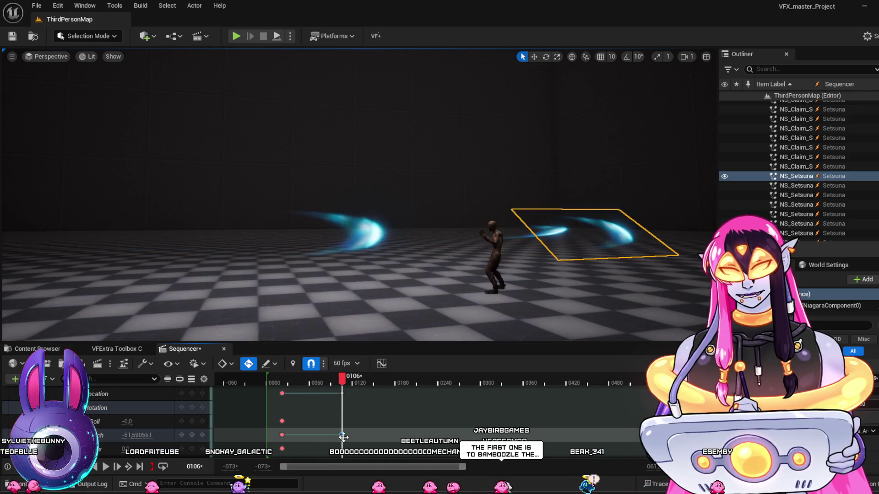
drag(136, 435, 112, 435)
Play the sequence from the start twice to preview the flattened arc.
mouse_move(342, 379)
mouse_down()
mouse_move(287, 388)
mouse_move(322, 397)
mouse_move(300, 398)
mouse_move(324, 410)
mouse_move(303, 298)
mouse_up()
click(268, 383)
key(space)
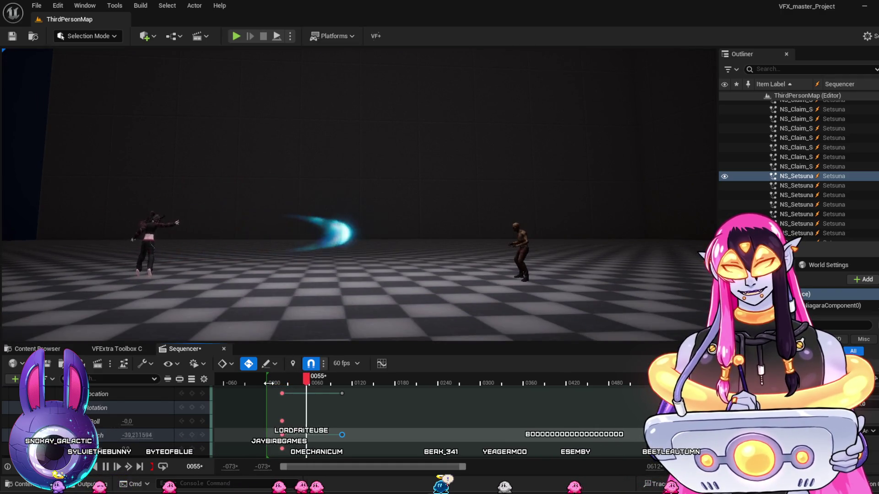
key(space)
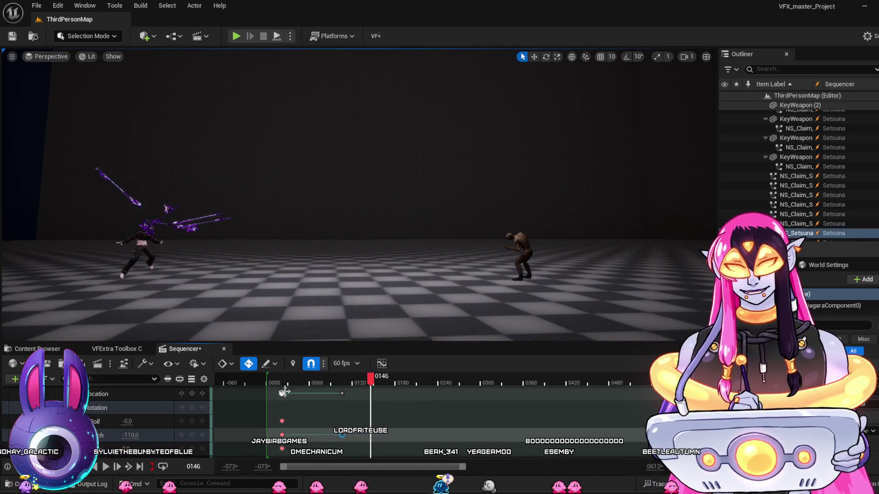
click(269, 383)
key(space)
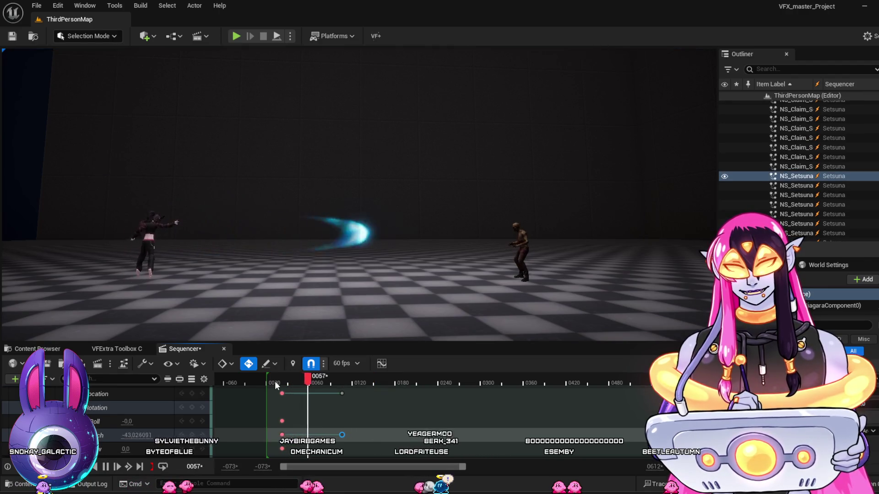
key(space)
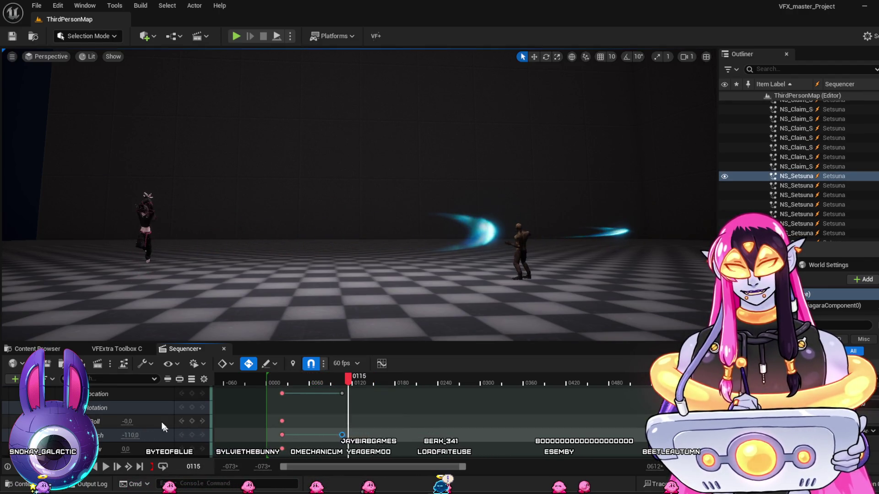
Expand the next arc's Transform track and go to its first rotation key at 0037.
scroll(137, 412, up, 3)
scroll(137, 412, up, 3)
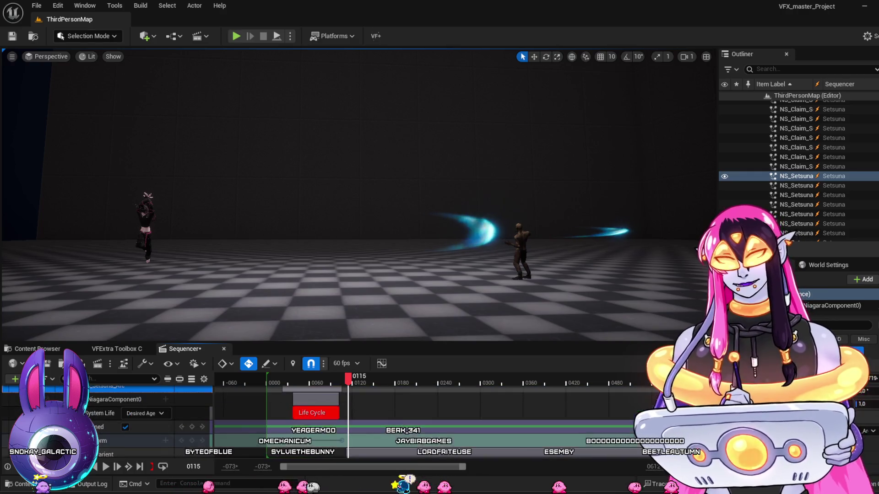
scroll(137, 416, up, 2)
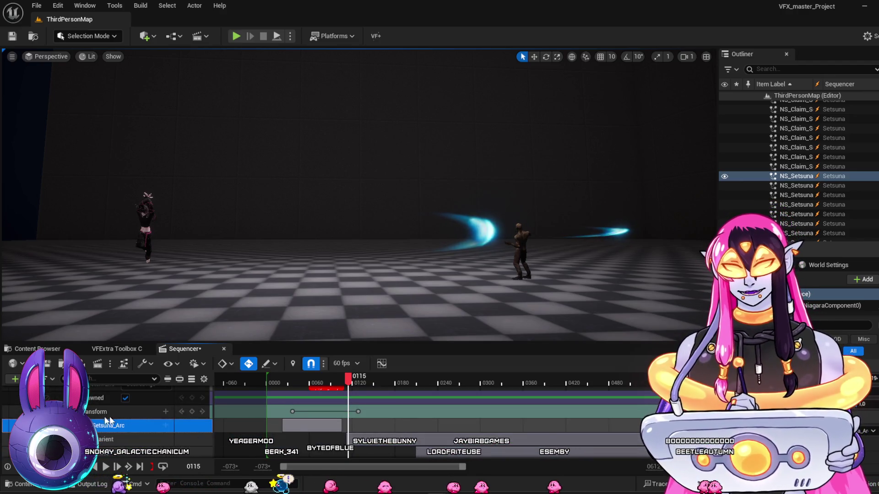
click(109, 415)
scroll(293, 424, down, 3)
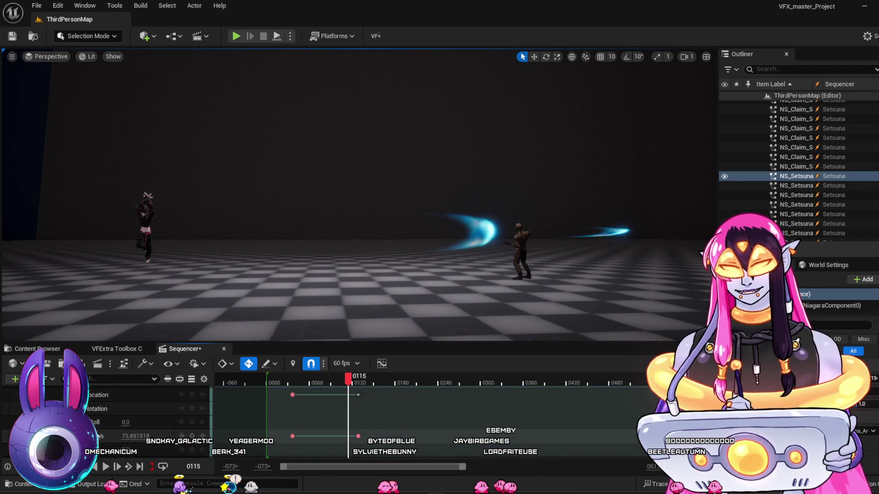
click(295, 421)
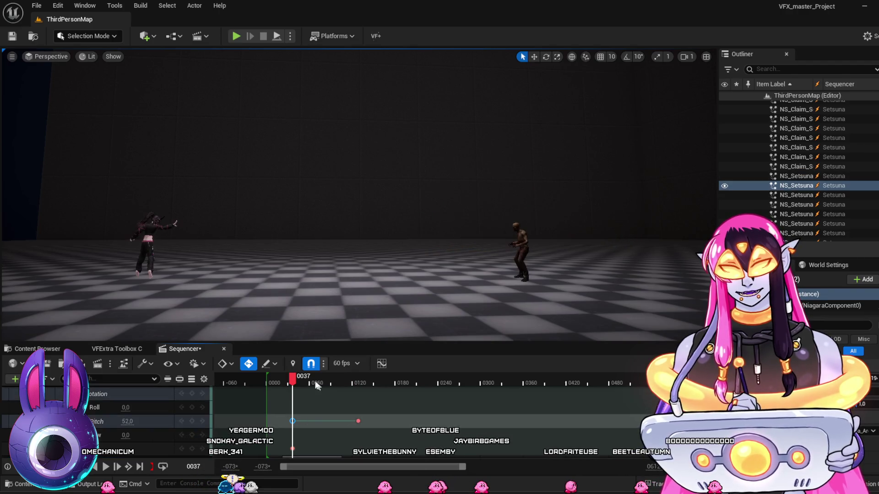
Select the next arc's end key at 0128 and undo its flipped rotation values.
mouse_move(289, 377)
mouse_down()
mouse_move(353, 414)
mouse_move(308, 416)
mouse_move(317, 422)
mouse_up()
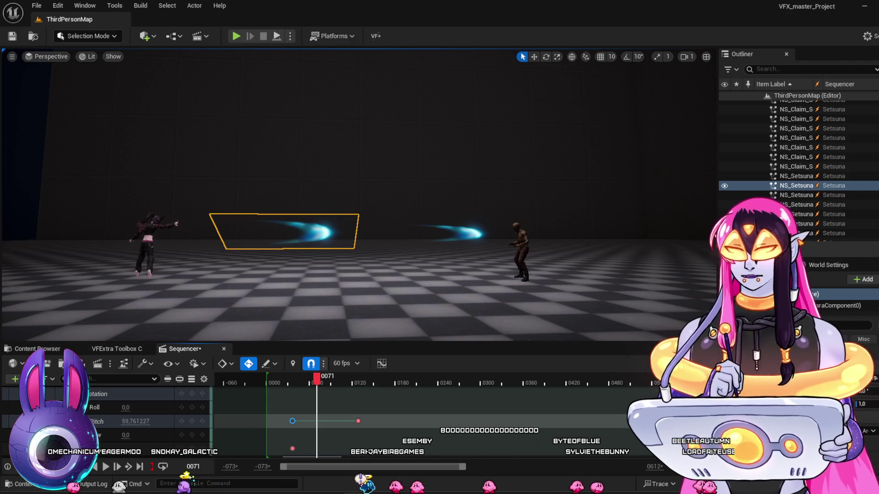
click(358, 420)
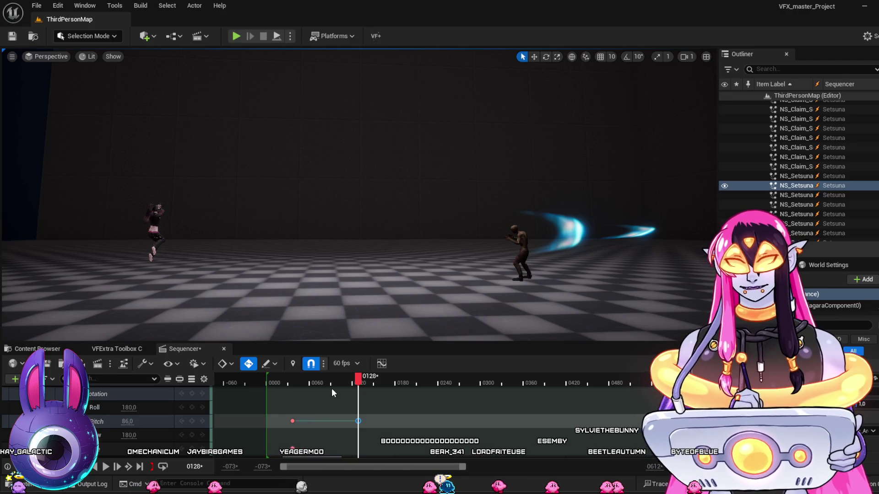
key(ctrl+z)
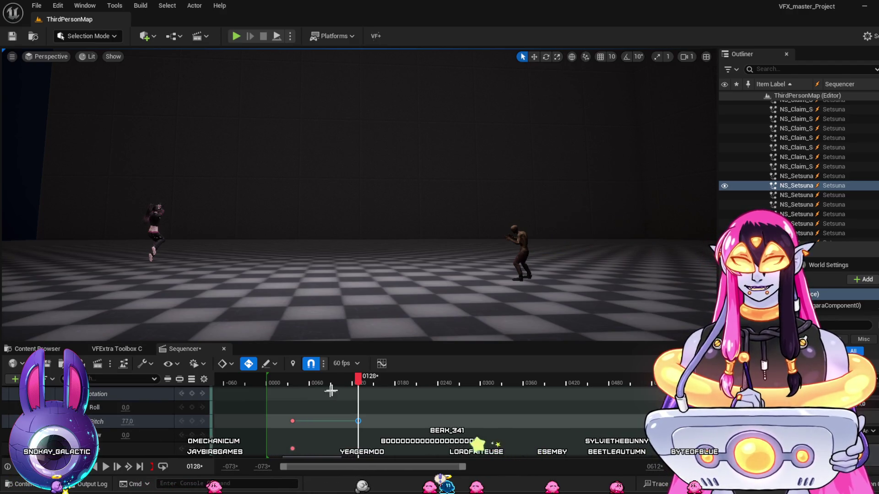
Raise the end key's Pitch at frame 0128 from 77.0 to 133.0.
click(315, 389)
mouse_move(322, 388)
mouse_down()
mouse_move(292, 386)
mouse_move(329, 397)
mouse_move(352, 419)
mouse_up()
click(358, 422)
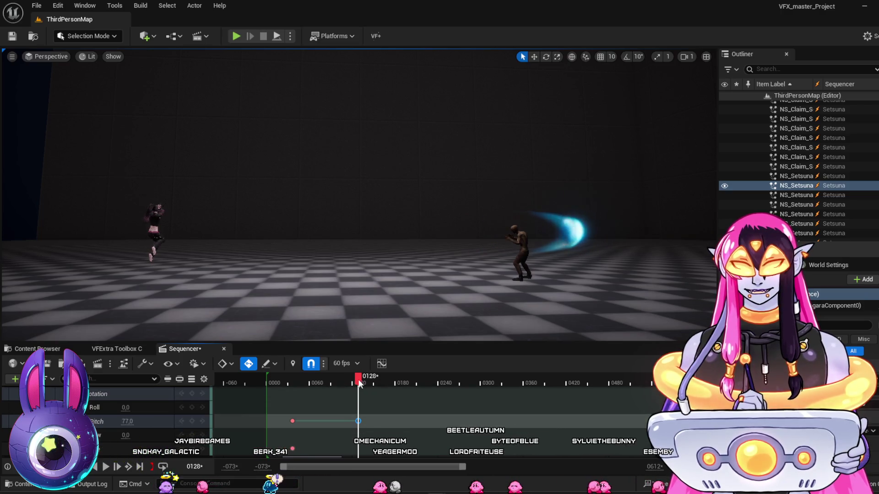
mouse_move(358, 383)
mouse_down()
mouse_move(341, 382)
mouse_move(351, 383)
mouse_up()
click(358, 421)
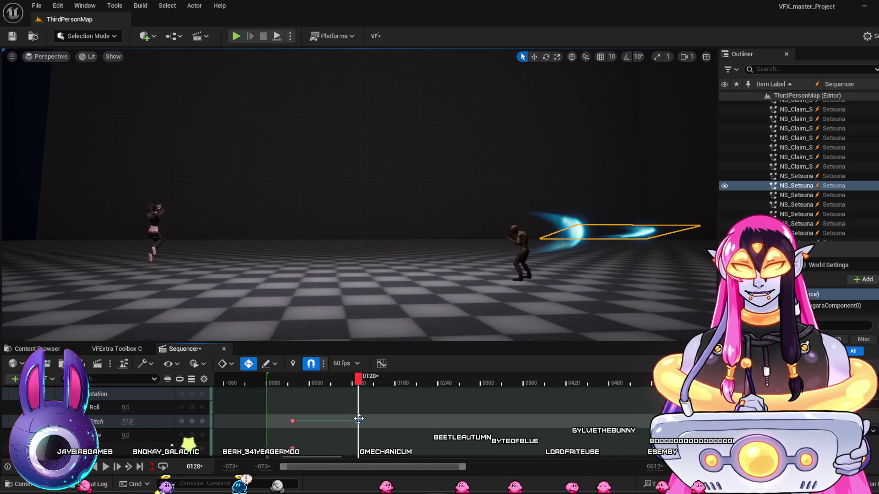
drag(128, 421, 134, 421)
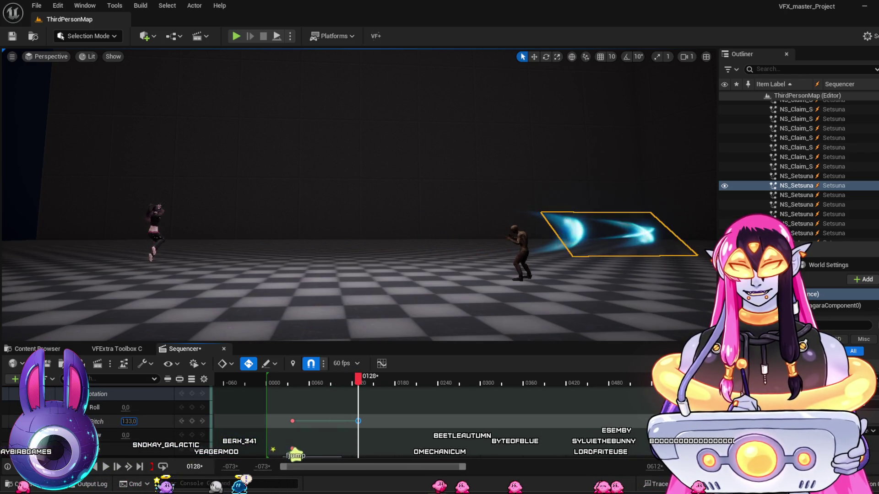
click(276, 383)
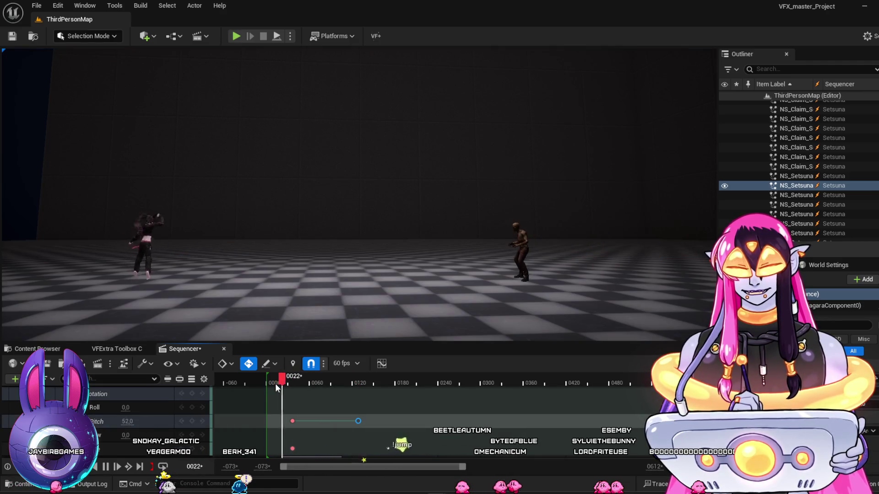
Play the sequence from near the start to preview the second arc's new Pitch.
key(space)
key(space)
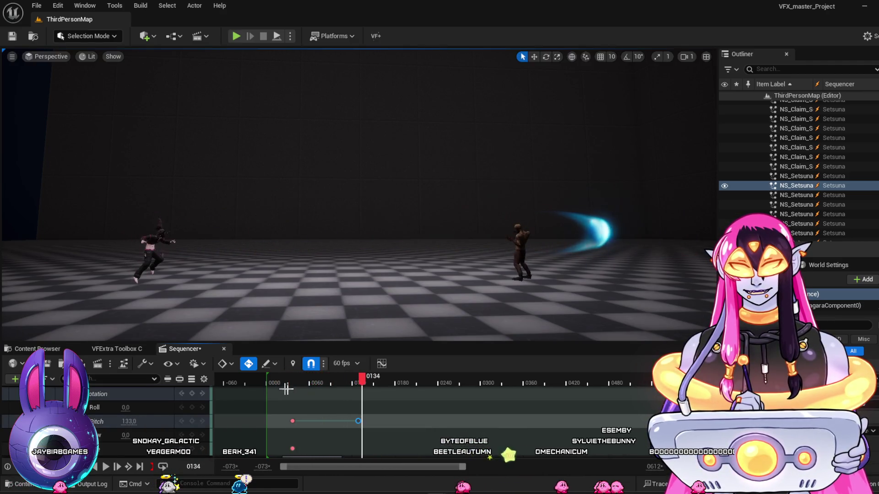
click(287, 383)
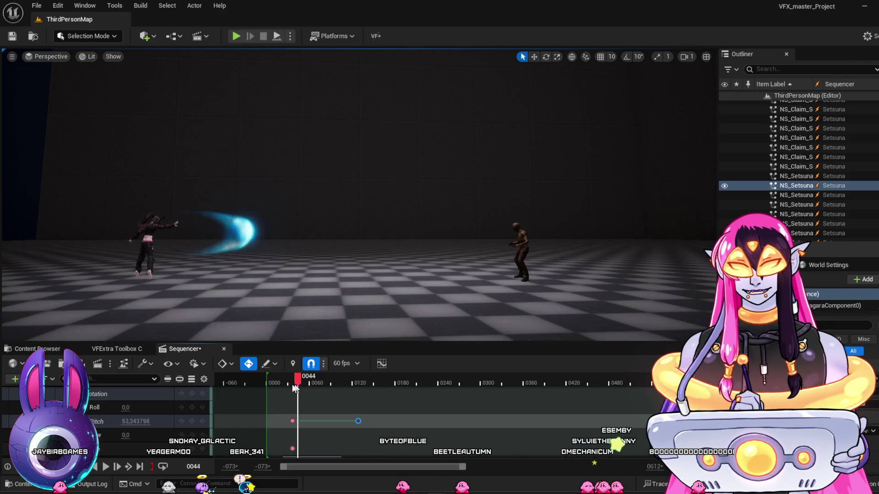
click(291, 386)
key(space)
key(space)
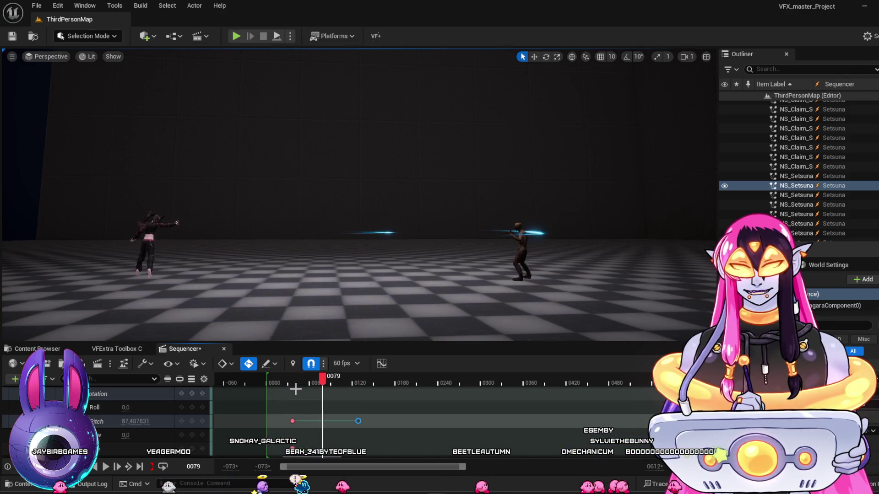
key(space)
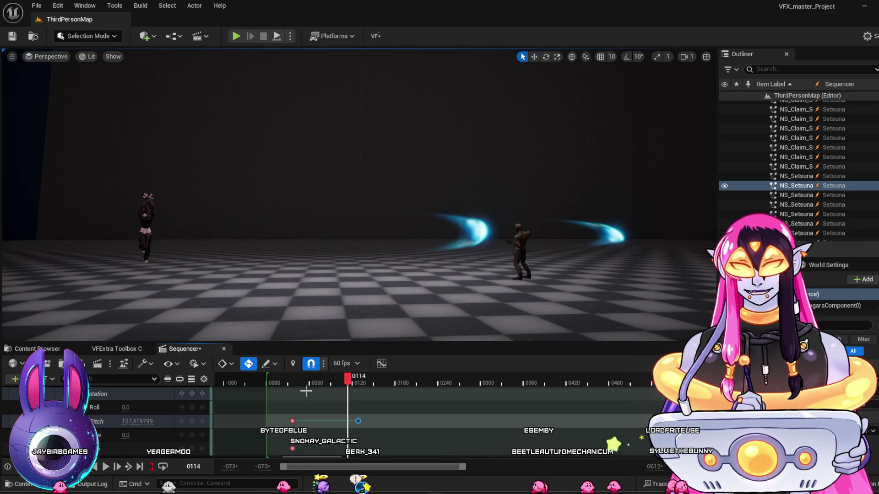
Check the Pitch keys at frame 37 (66.0) and frame 128 while scrubbing the flight.
click(358, 422)
mouse_move(289, 394)
mouse_down()
mouse_move(331, 408)
mouse_move(302, 419)
mouse_move(359, 446)
mouse_move(286, 447)
mouse_move(341, 459)
mouse_move(319, 463)
mouse_up()
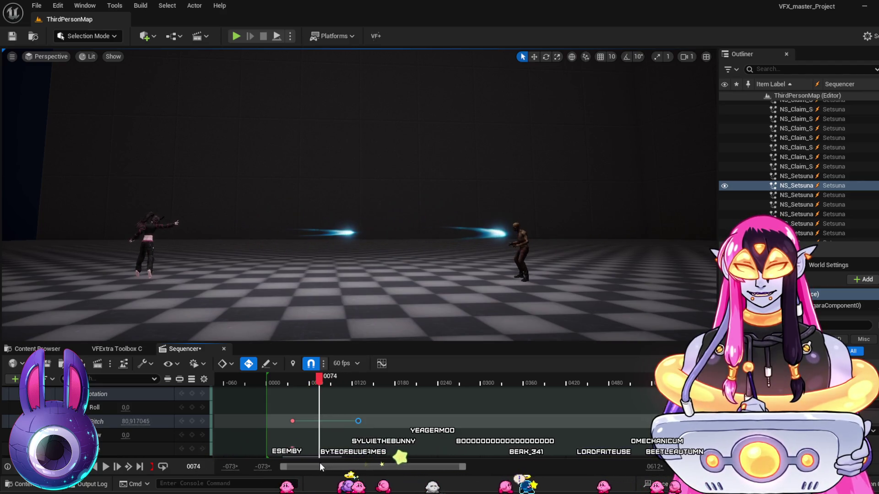
click(291, 420)
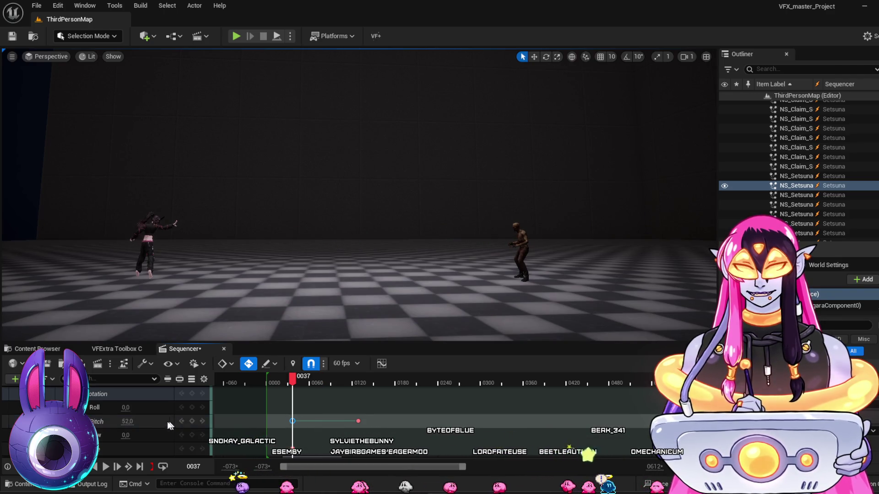
drag(286, 386, 311, 390)
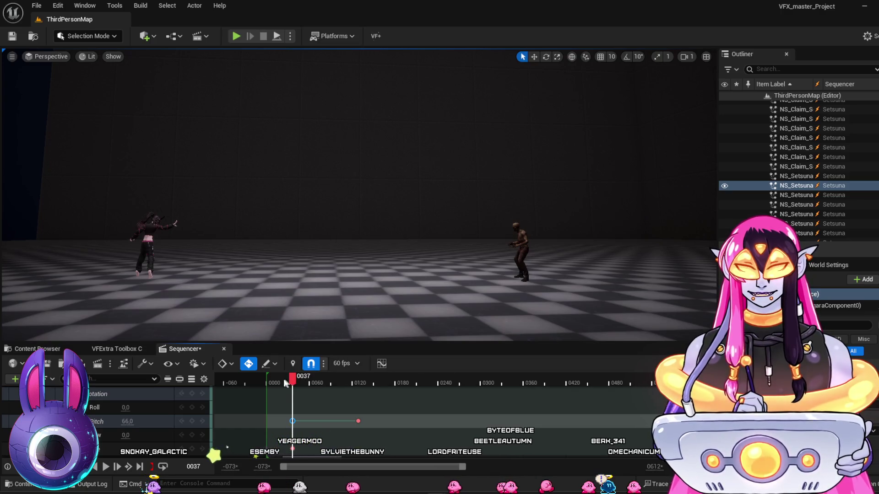
mouse_move(293, 387)
mouse_down()
mouse_move(336, 400)
mouse_move(358, 383)
mouse_up()
click(358, 421)
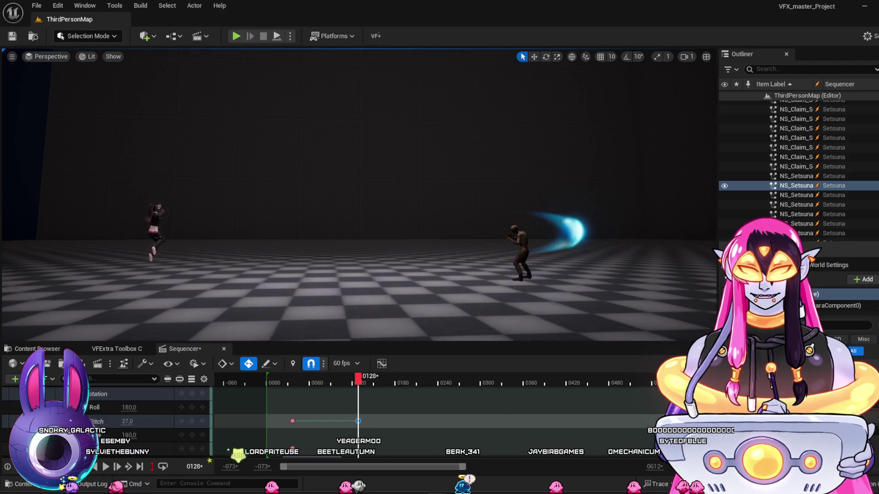
Replay the sequence several times from around frame 31 to preview the second arc.
key(space)
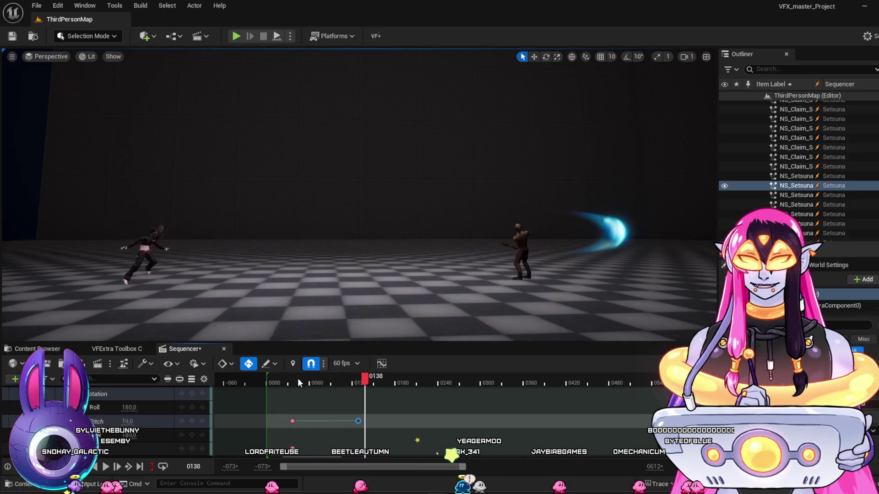
click(286, 379)
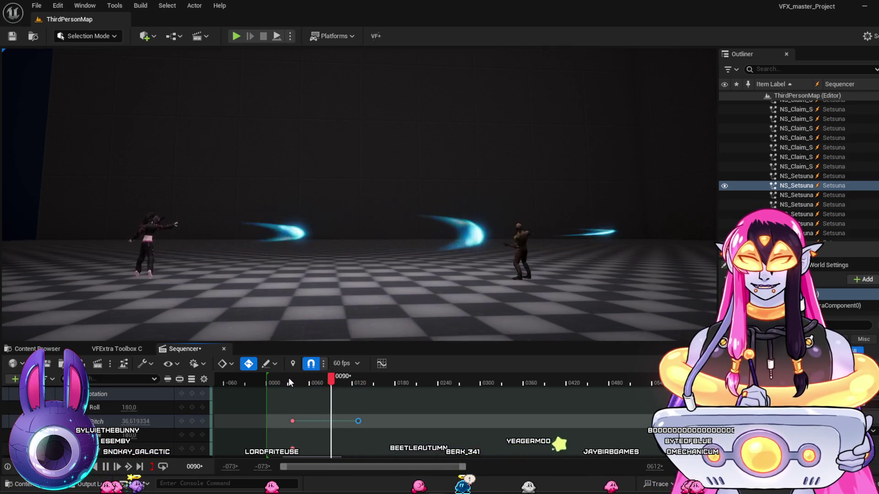
key(space)
click(293, 421)
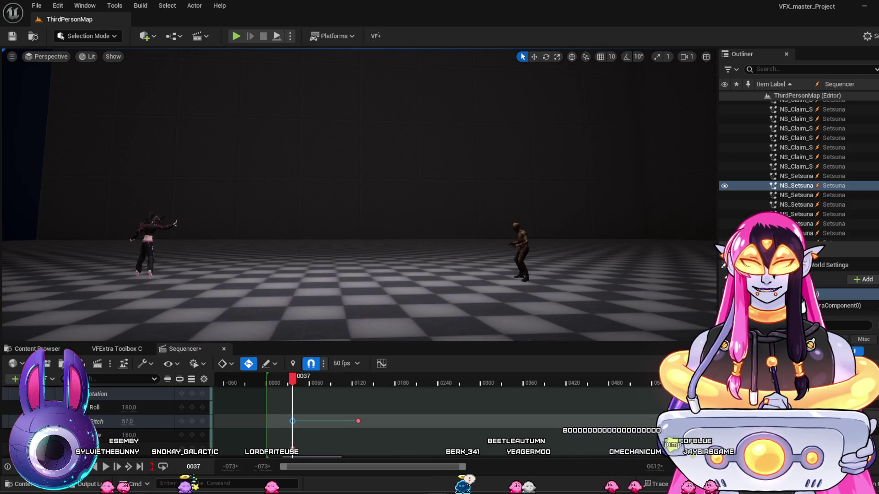
drag(293, 383, 266, 384)
key(space)
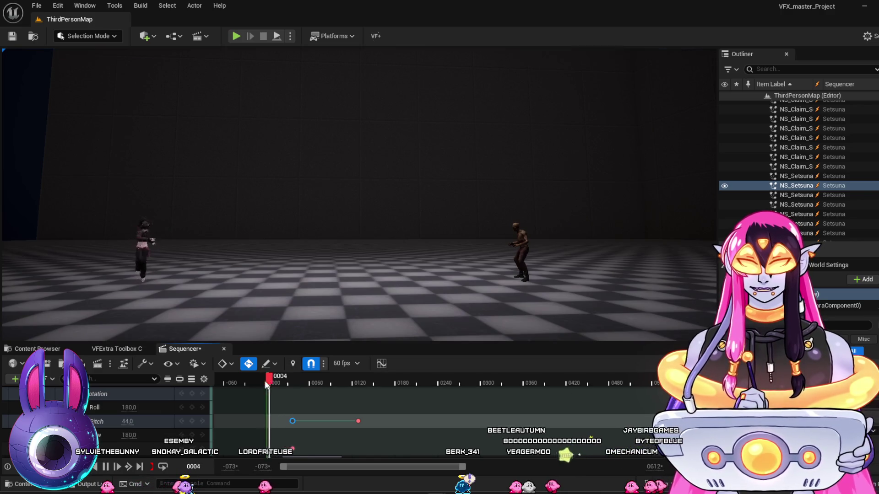
key(space)
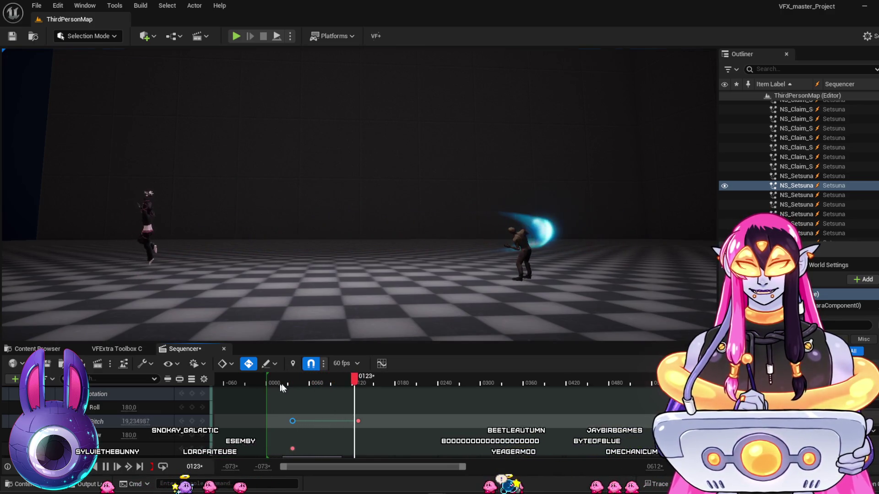
click(295, 381)
key(space)
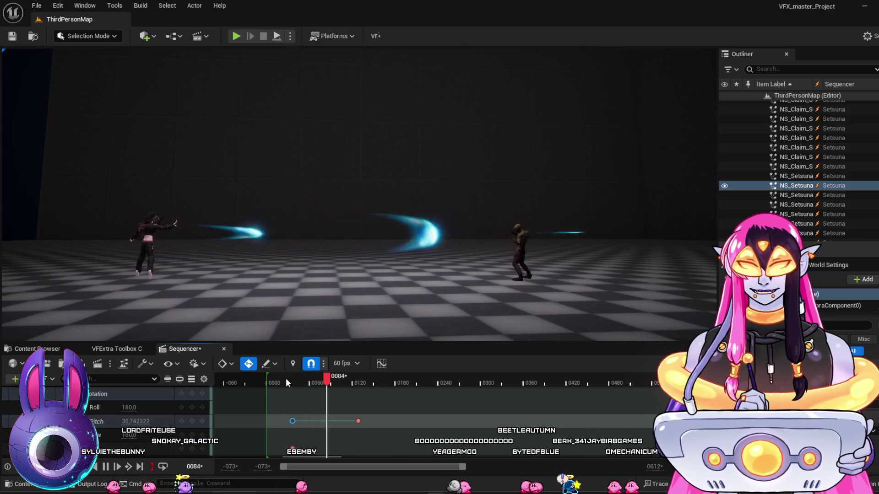
key(space)
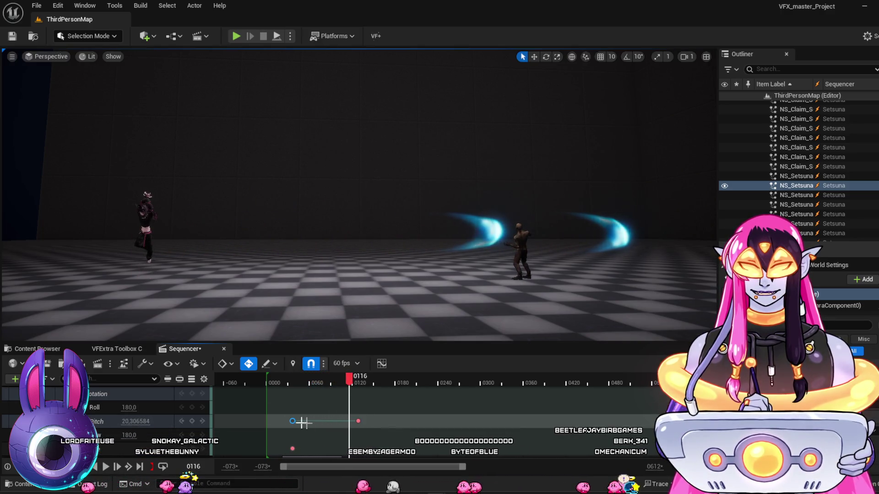
Retune the Pitch keys to 55.0 at frame 37 and 133.0 at frame 128, with Roll 180.
click(291, 421)
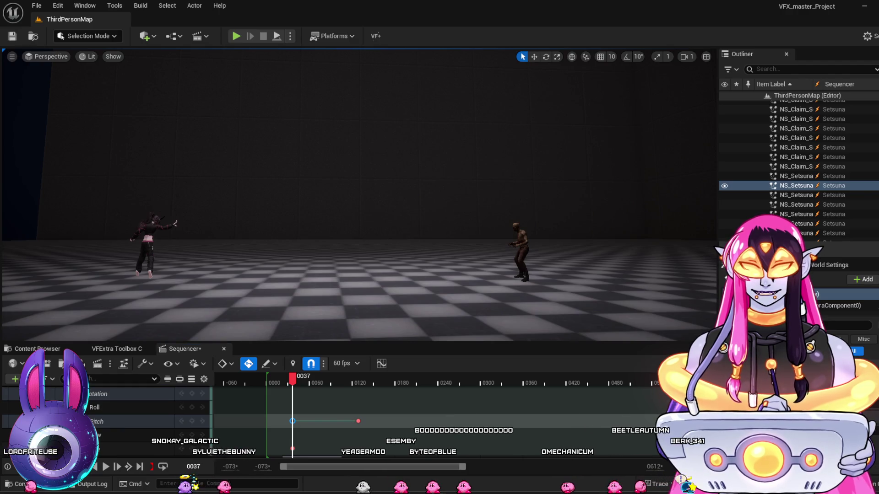
click(358, 421)
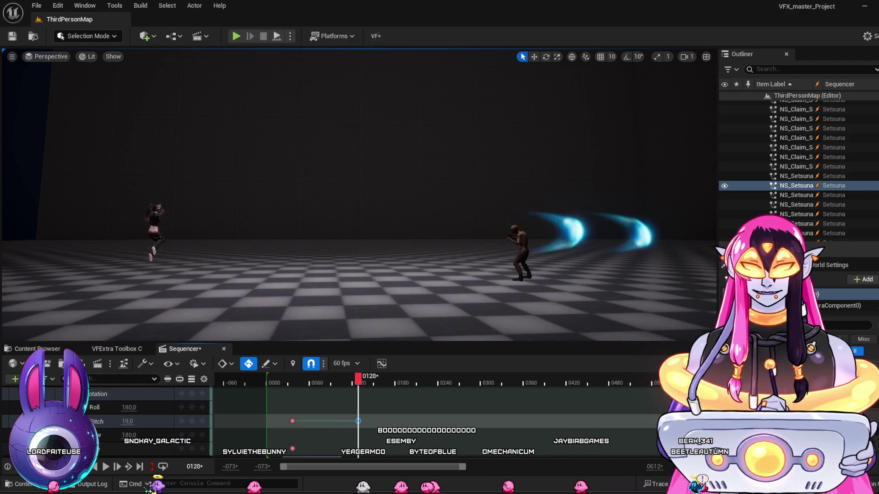
click(292, 421)
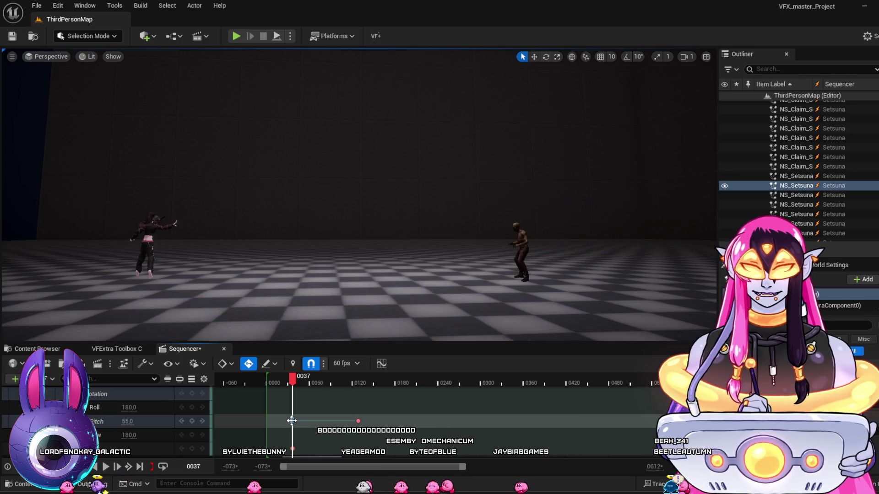
click(359, 420)
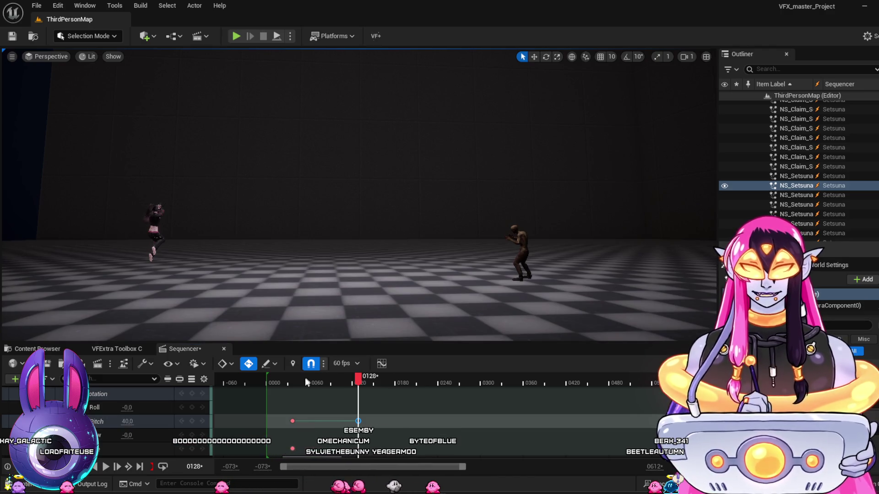
click(283, 384)
key(space)
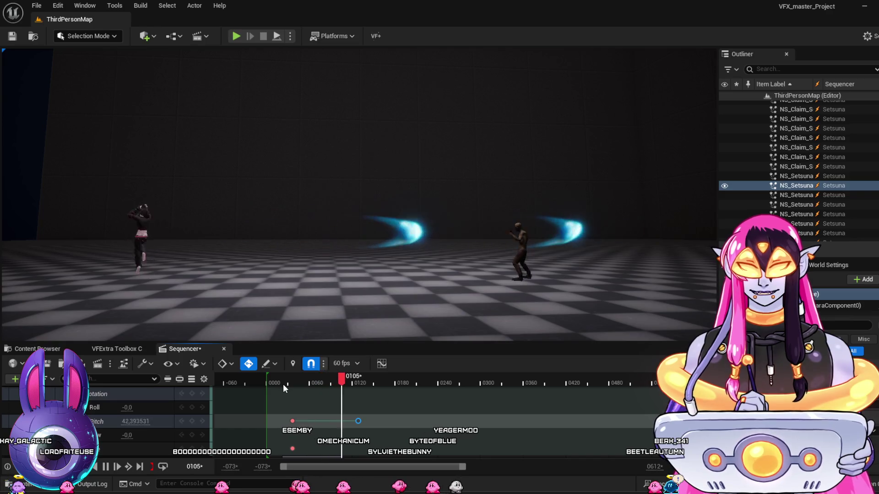
key(space)
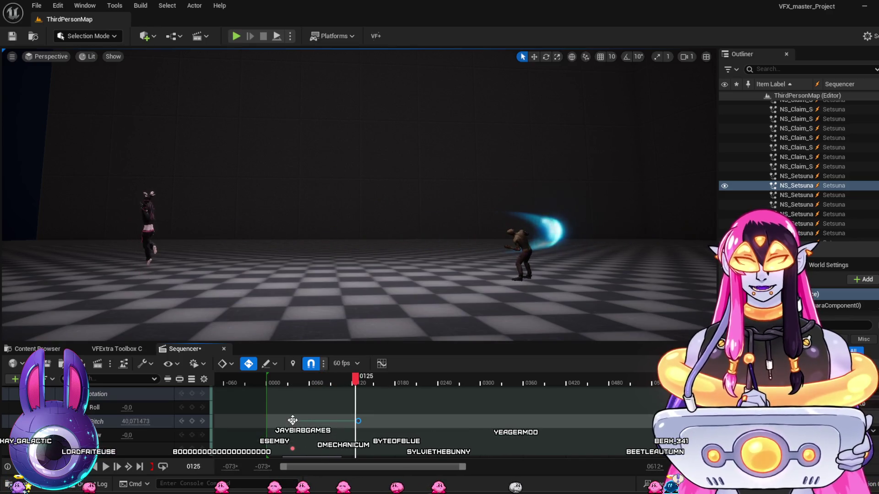
click(293, 421)
click(359, 420)
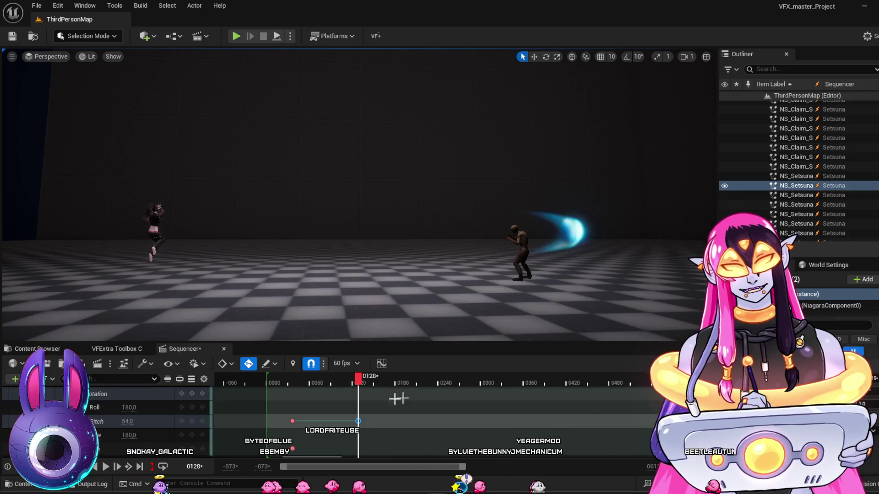
click(389, 421)
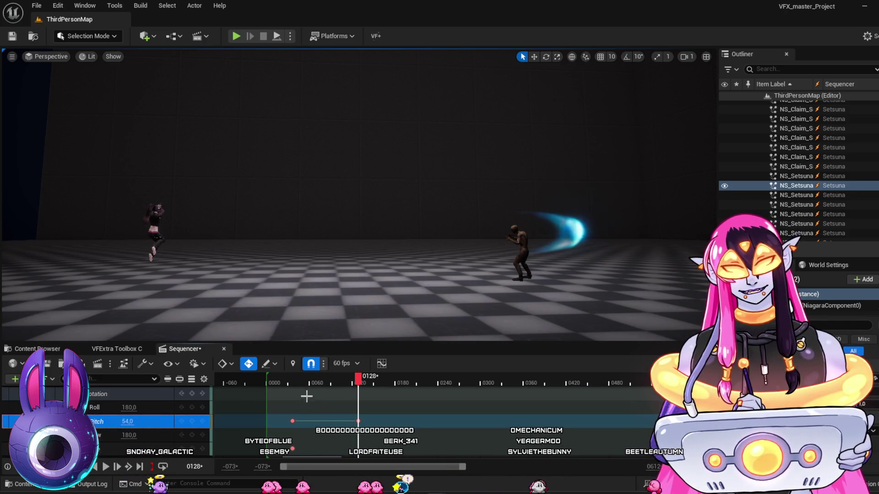
Step between the two Pitch keys and replay from around frame 22 to confirm the rotation.
click(278, 380)
key(space)
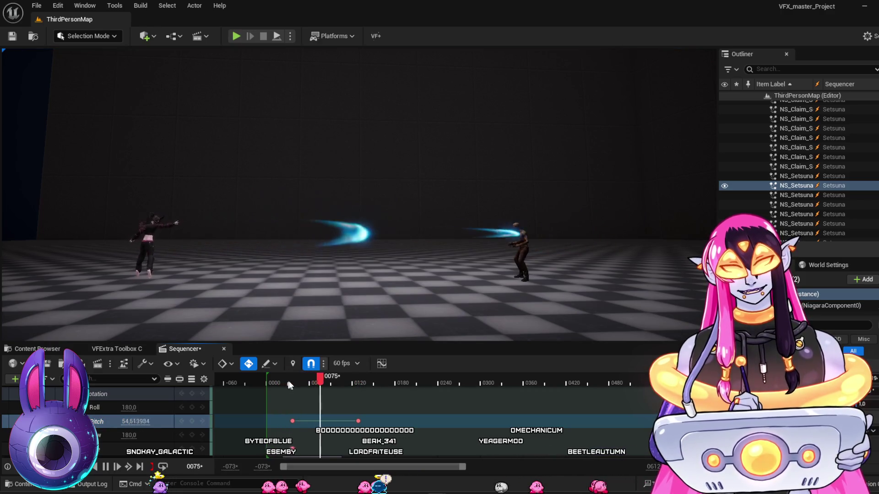
key(space)
key(comma)
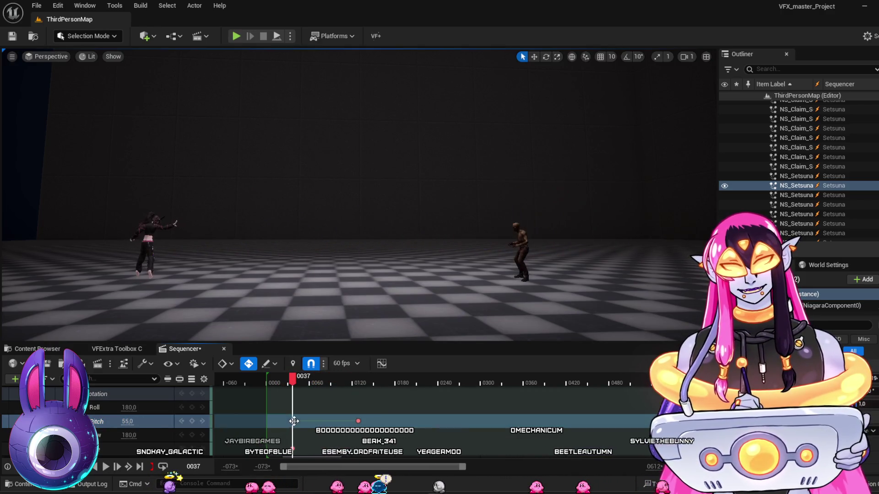
key(period)
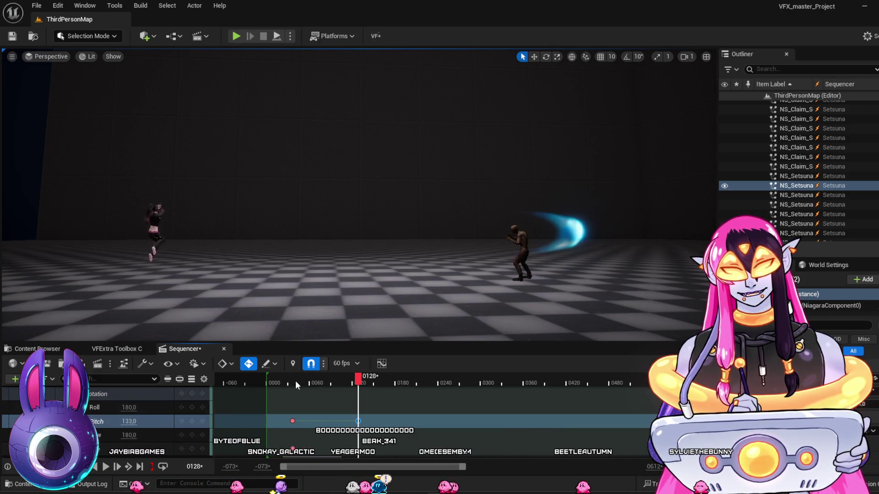
click(276, 383)
key(space)
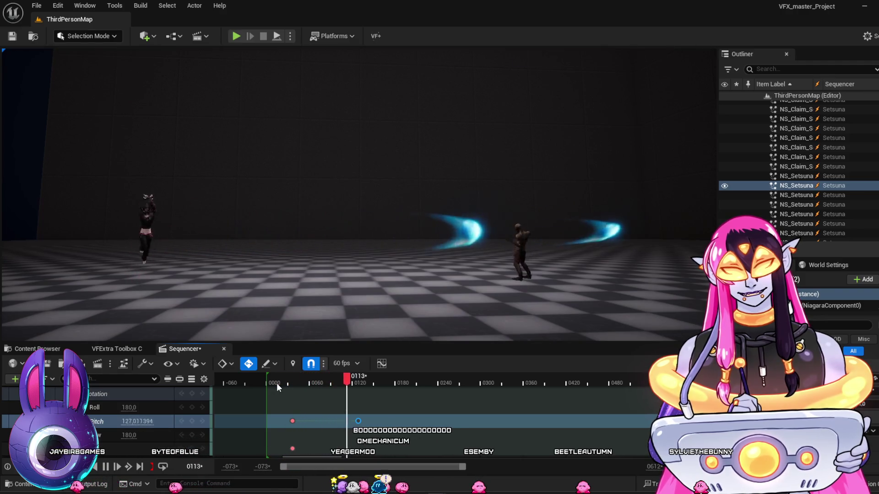
key(space)
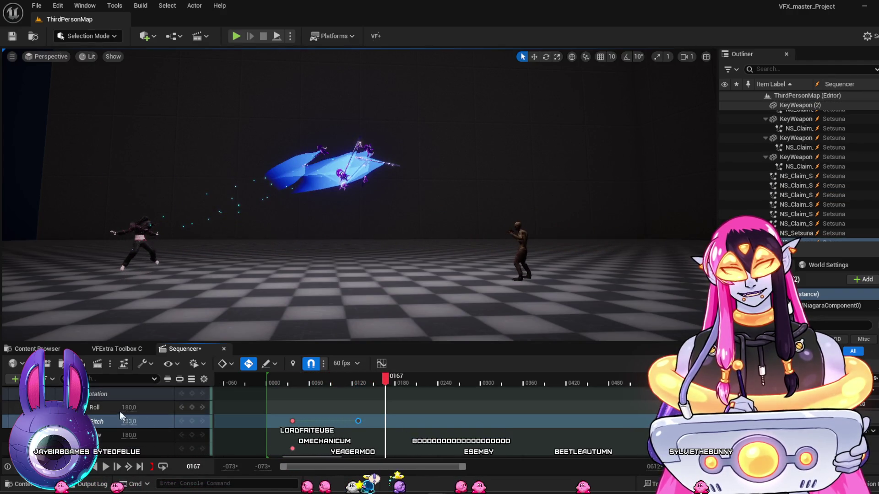
Bring the NiagaraComponent0 System Life track into view and rewind the playhead to frame -022.
scroll(321, 421, up, 5)
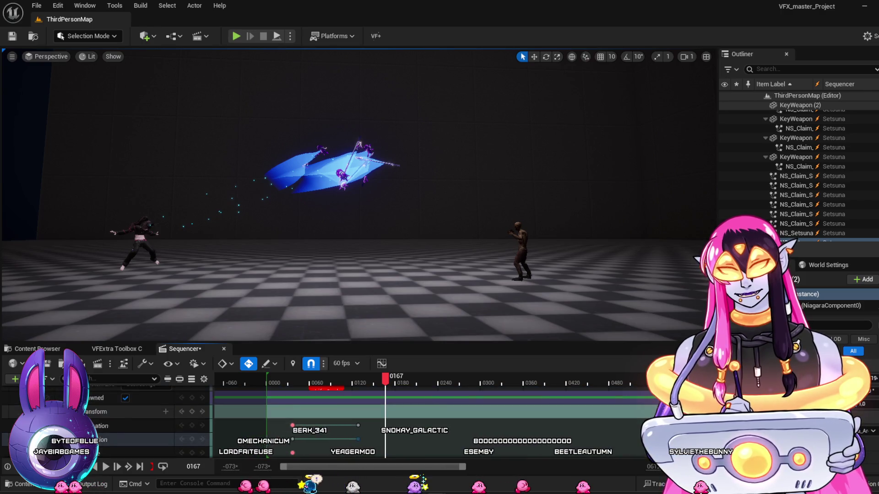
scroll(146, 412, up, 5)
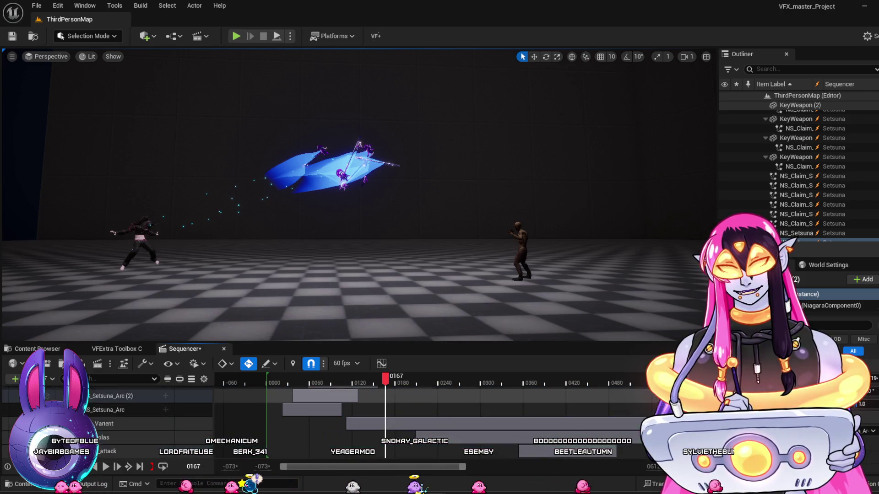
scroll(320, 412, down, 5)
mouse_move(323, 382)
mouse_down()
mouse_move(297, 381)
mouse_move(333, 399)
mouse_move(320, 407)
mouse_move(369, 433)
mouse_move(290, 434)
mouse_move(328, 438)
mouse_move(359, 437)
mouse_move(251, 427)
mouse_up()
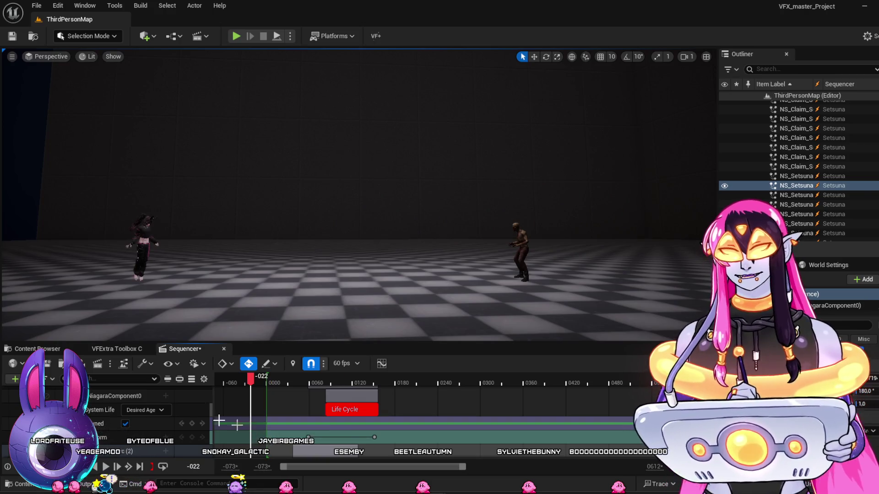
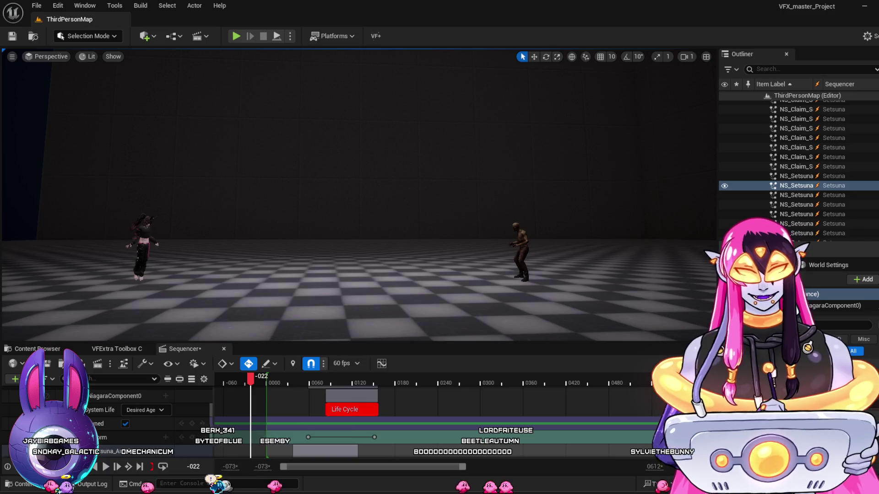
Play the level sequence, then restart it from near the beginning.
scroll(319, 437, up, 3)
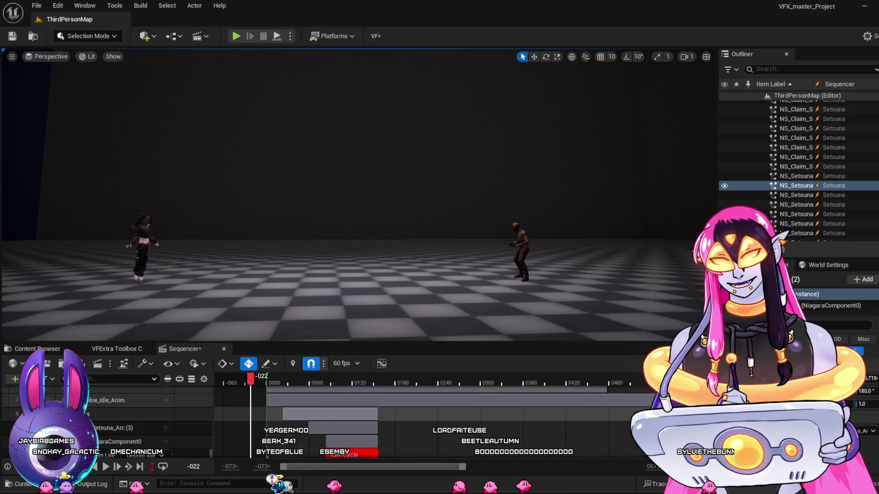
scroll(280, 392, down, 3)
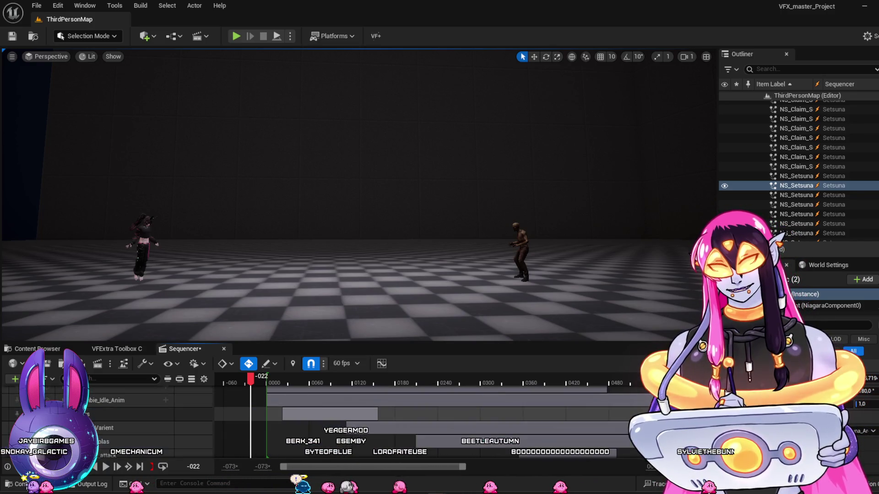
key(space)
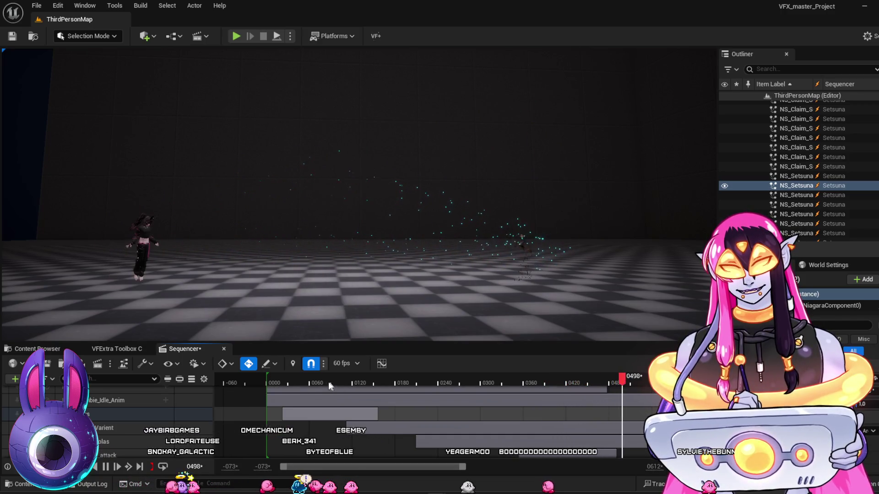
click(264, 384)
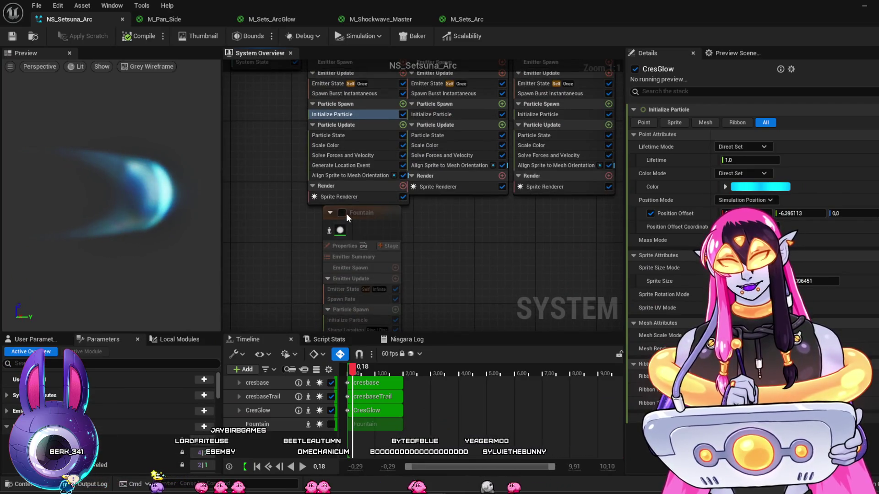
Enable the Fountain emitter and replay the level sequence to preview its sparks.
click(344, 213)
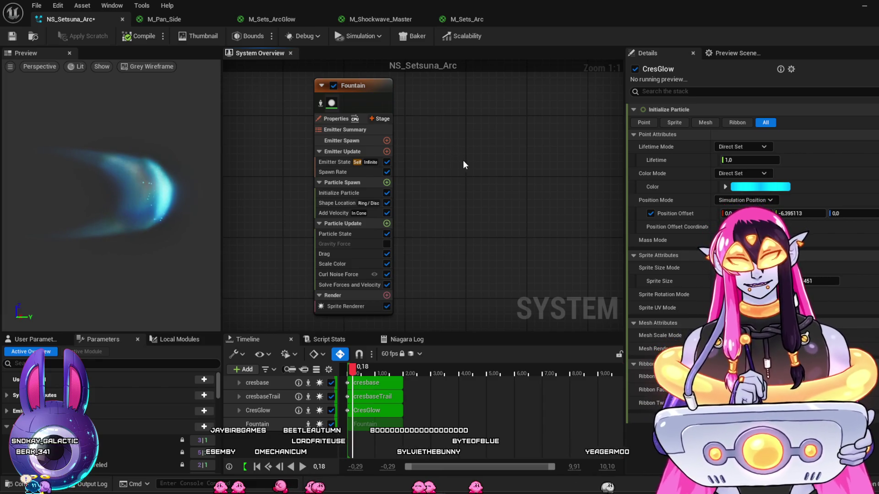
click(865, 7)
drag(295, 385, 266, 383)
key(space)
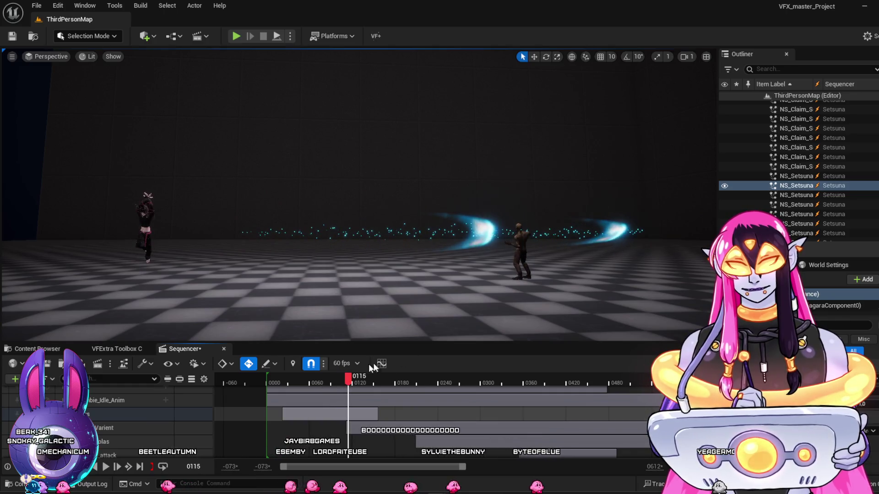
Replay the cyan arcs in the level, then return to the NS_Setsuna_Arc Niagara editor.
key(space)
key(space)
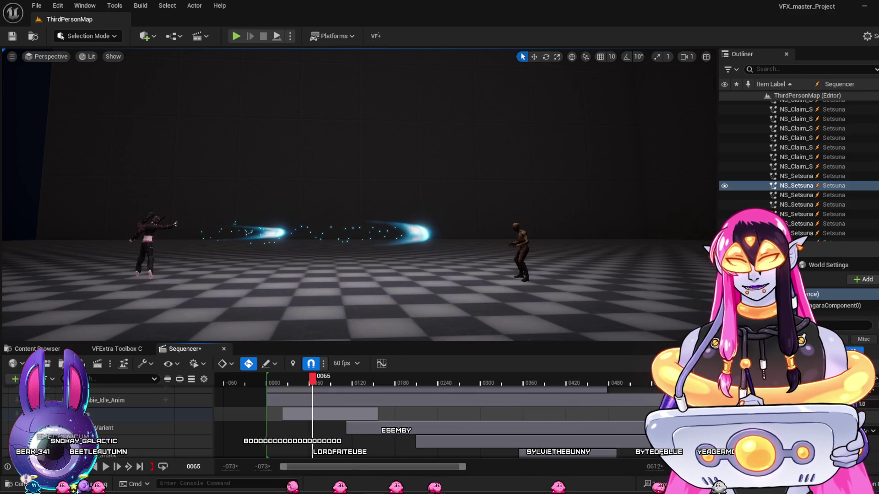
mouse_move(438, 493)
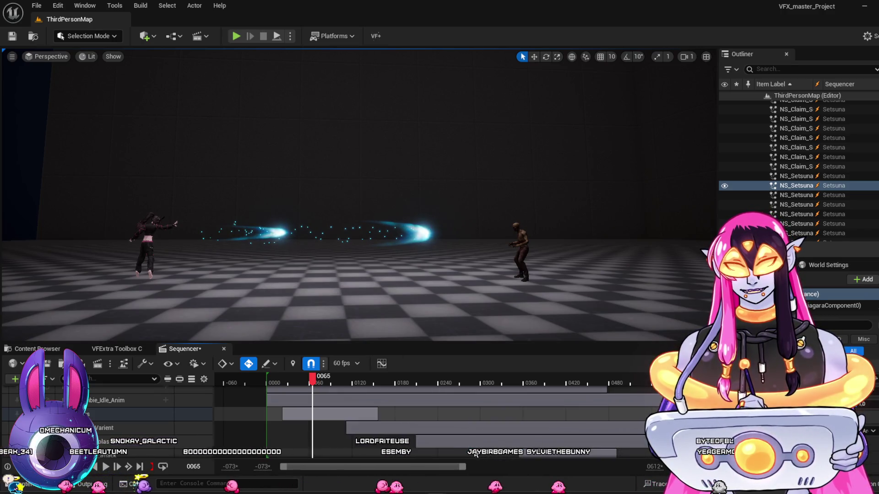
click(488, 455)
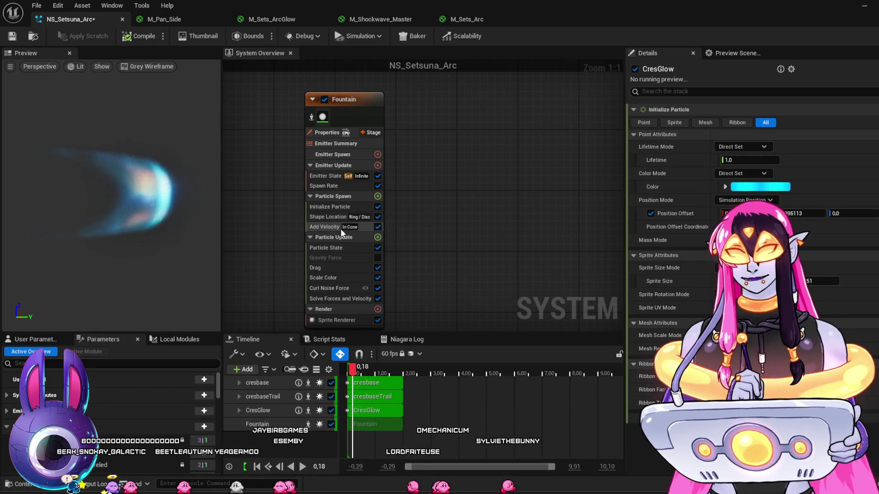
Enlarge the Fountain's Shape Location ring radius from 34.6 to about 52.
click(330, 216)
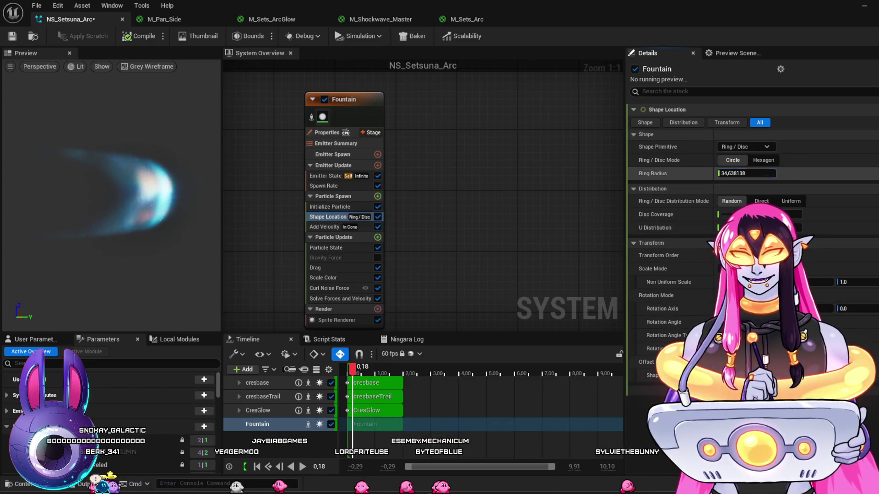
drag(746, 173, 760, 173)
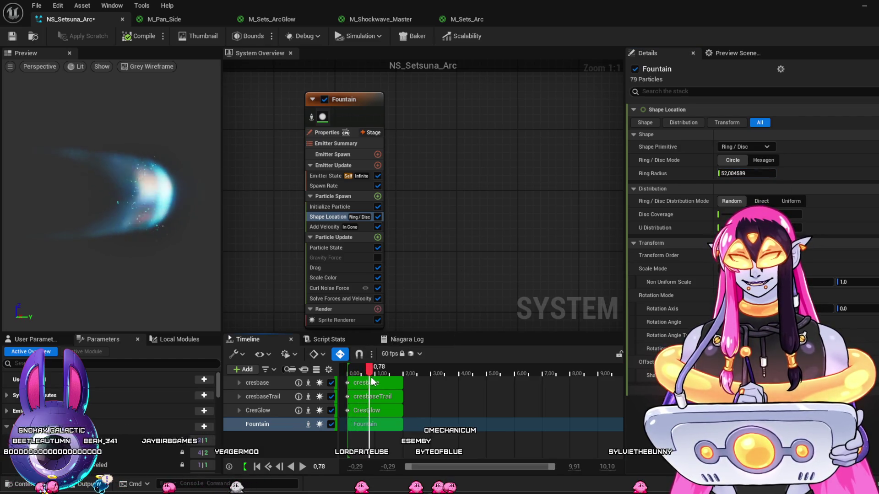
mouse_move(443, 403)
mouse_down()
mouse_move(511, 399)
mouse_move(345, 394)
mouse_move(383, 397)
mouse_move(357, 400)
mouse_move(398, 418)
mouse_up()
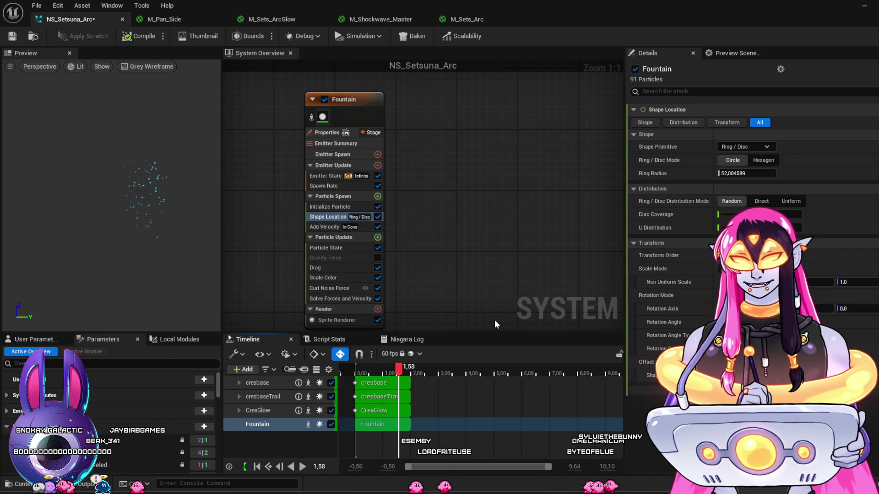
click(343, 277)
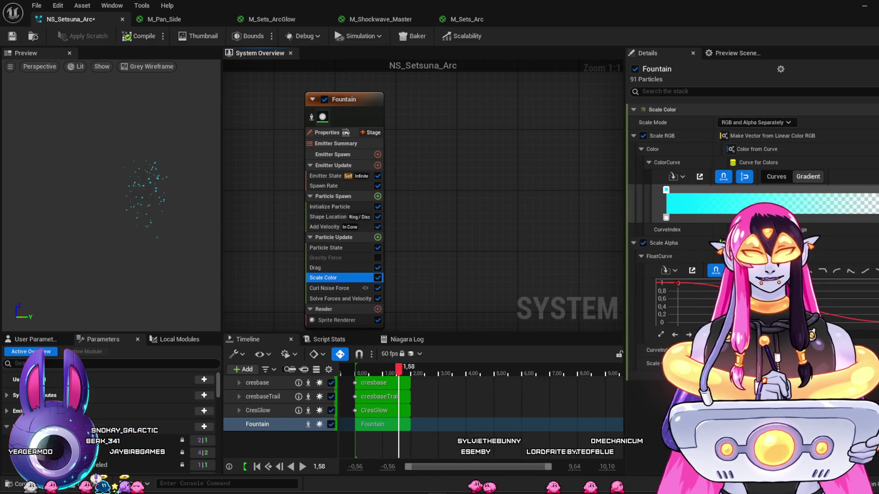
Set the Scale Color gradient's end stop opacity to 1.
click(872, 189)
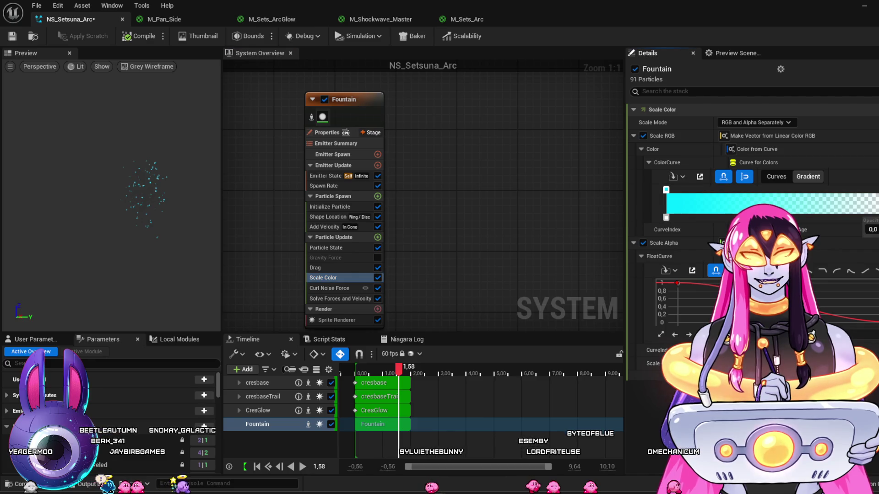
text(1)
key(Return)
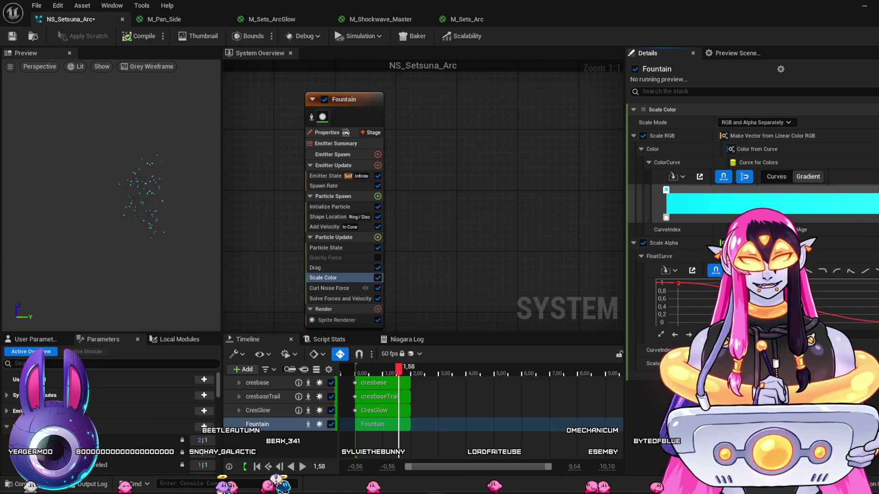
Fine-tune the cyan gradient colour, then save NS_Setsuna_Arc and return to the level.
double_click(666, 217)
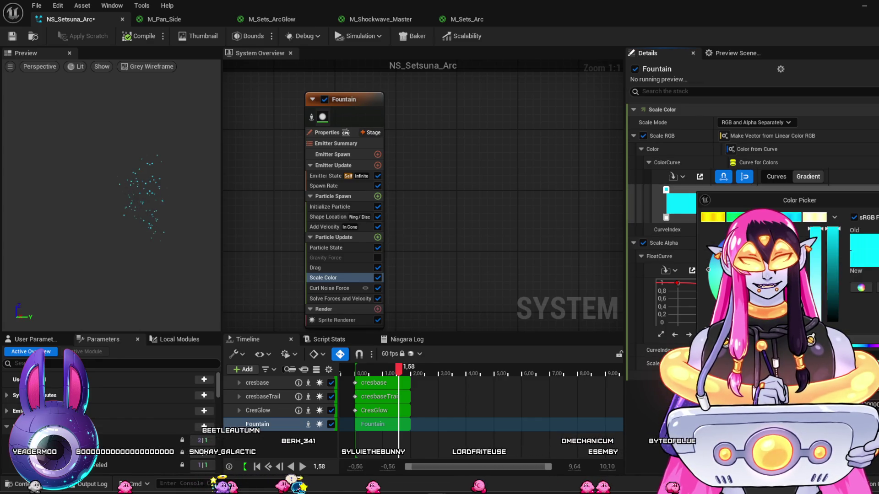
click(708, 279)
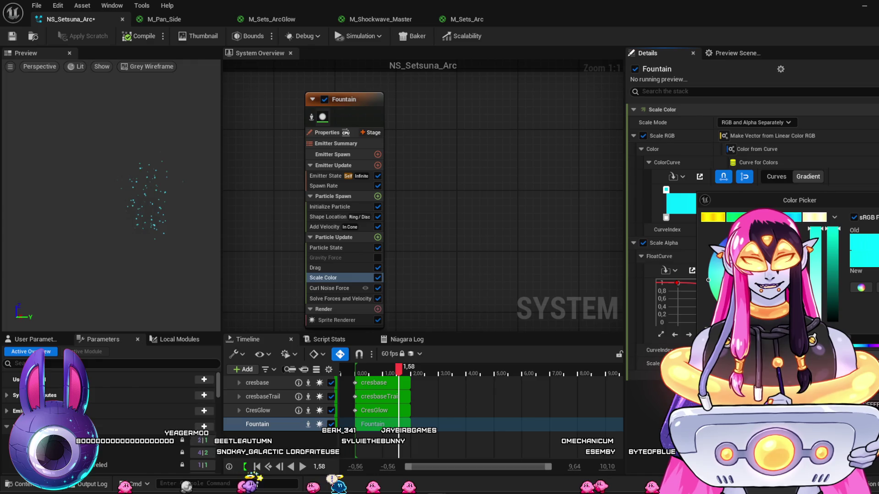
click(851, 328)
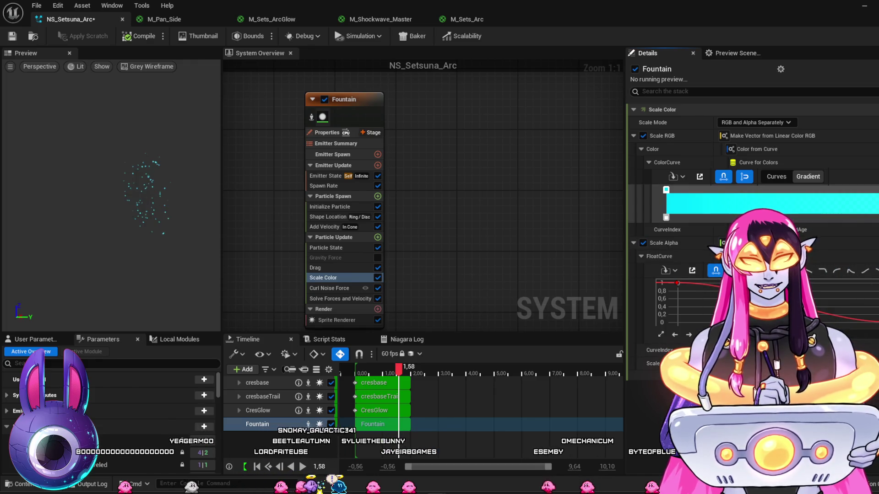
double_click(666, 190)
click(707, 283)
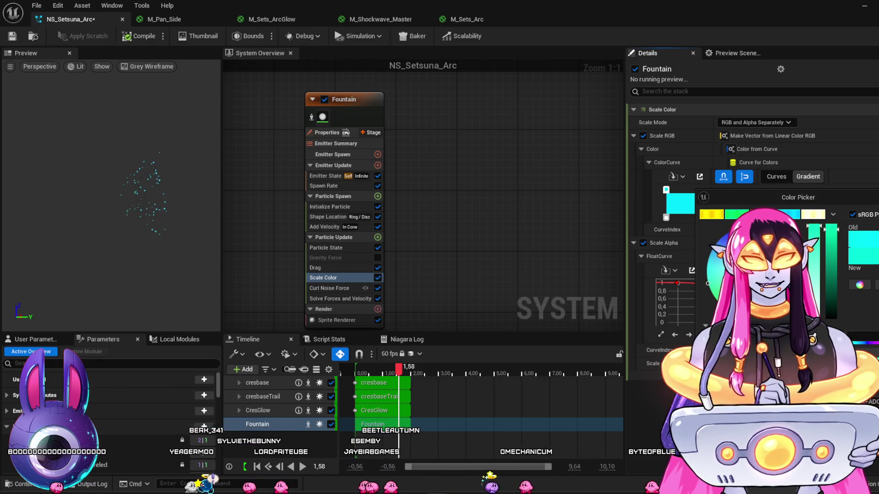
click(748, 198)
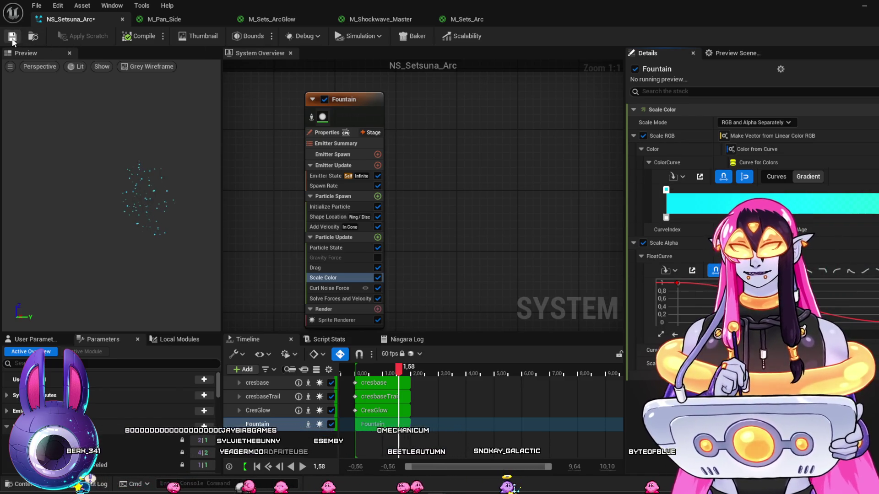
click(12, 36)
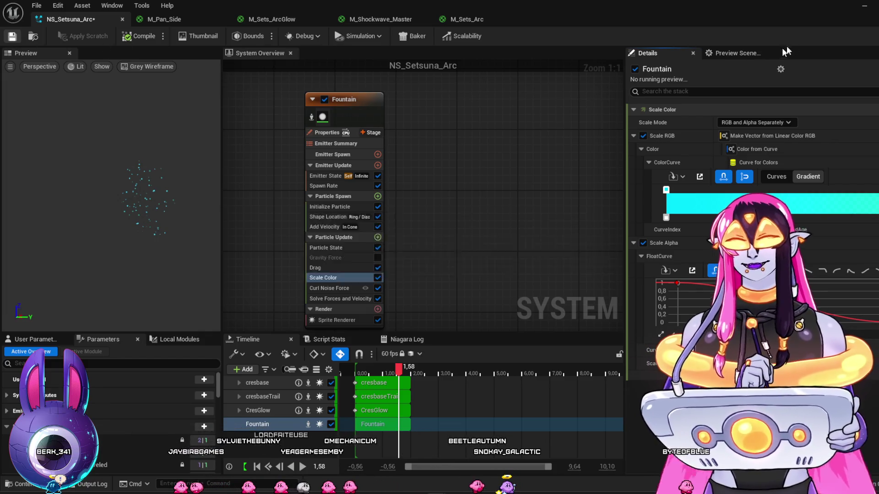
click(865, 9)
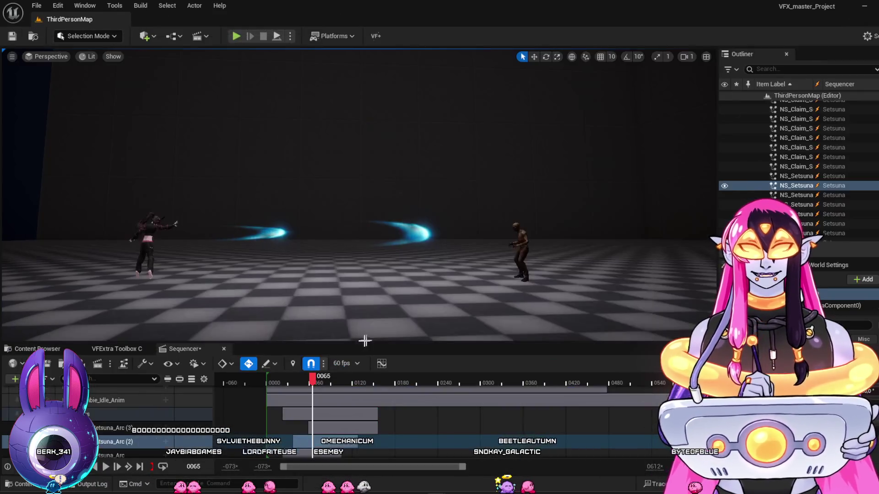
Replay the level sequence from the start twice, then reopen NS_Setsuna_Arc from its track.
key(space)
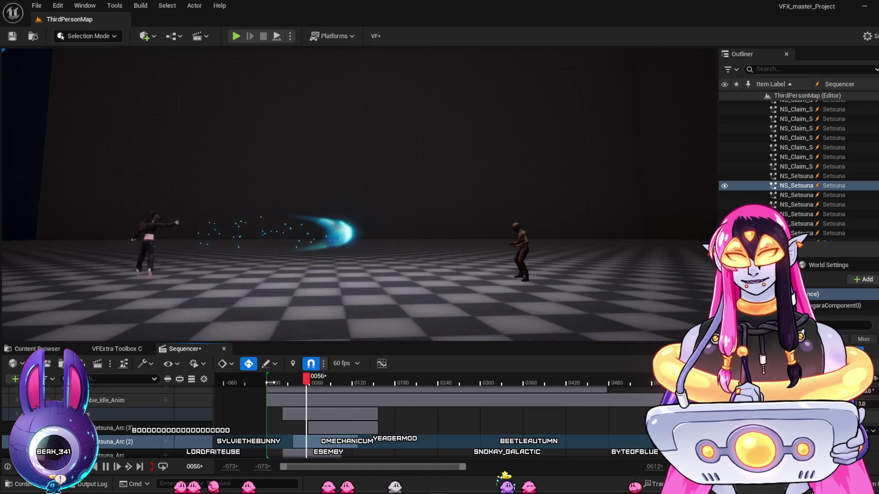
key(space)
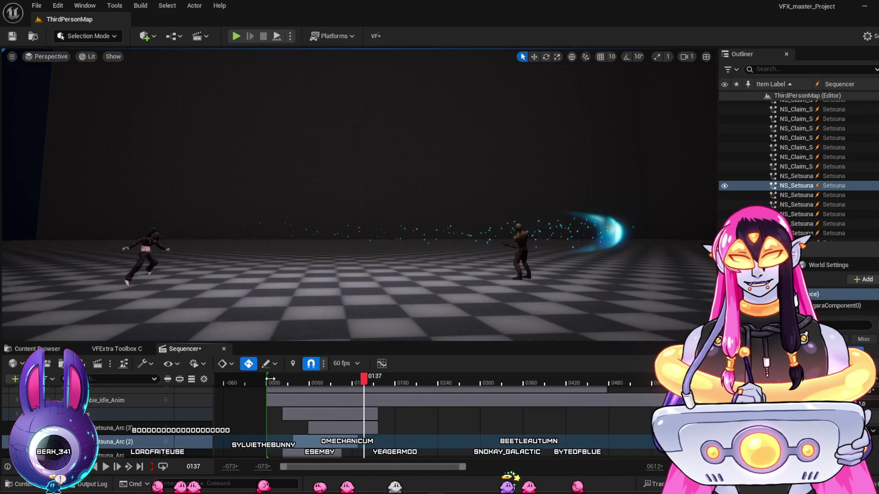
click(270, 379)
key(space)
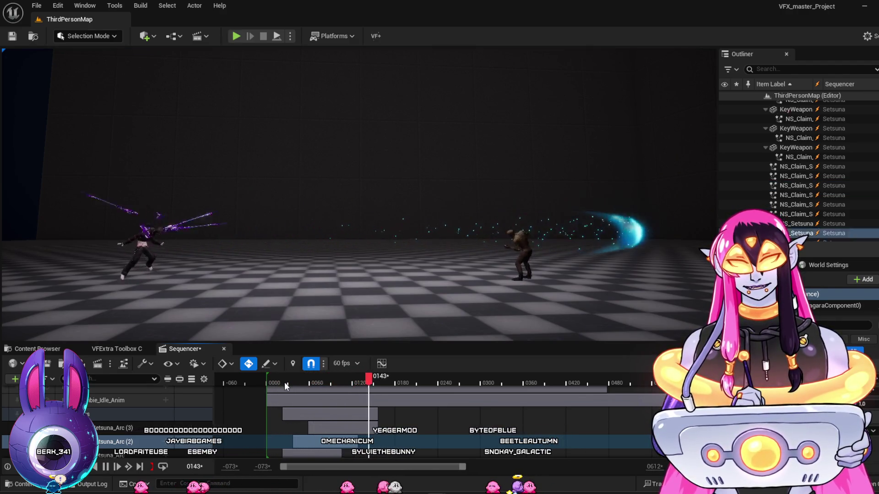
key(space)
click(270, 382)
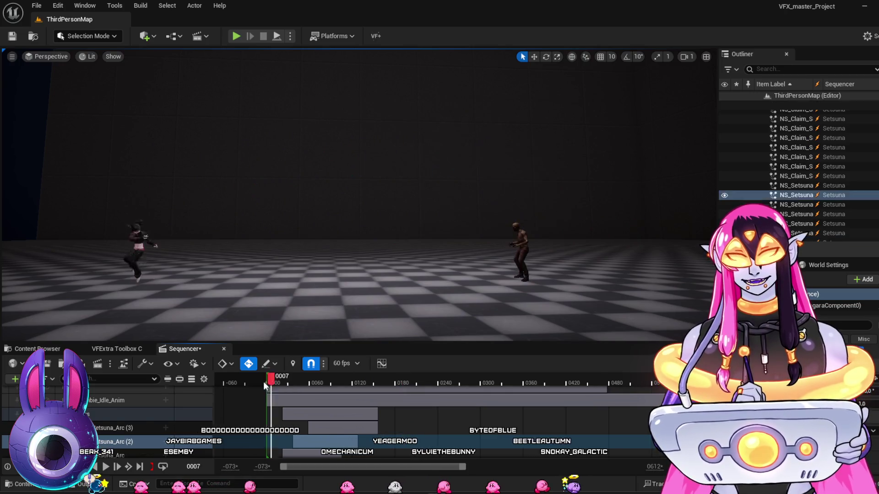
key(space)
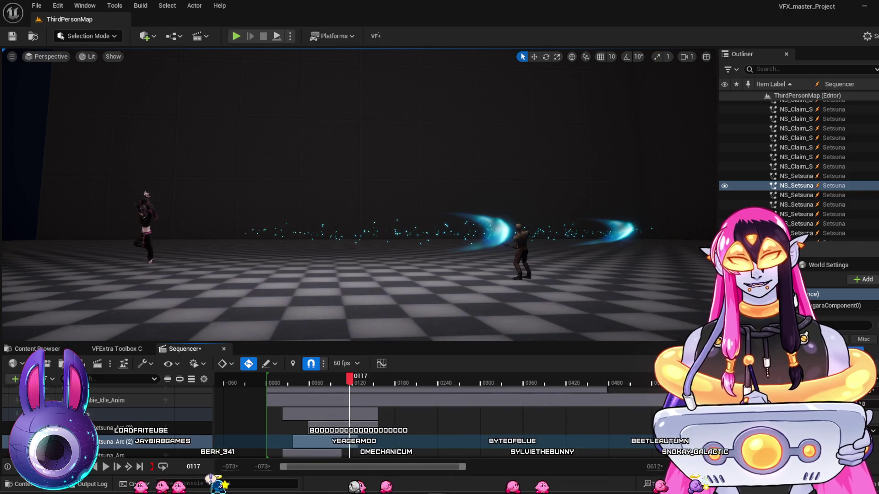
double_click(490, 435)
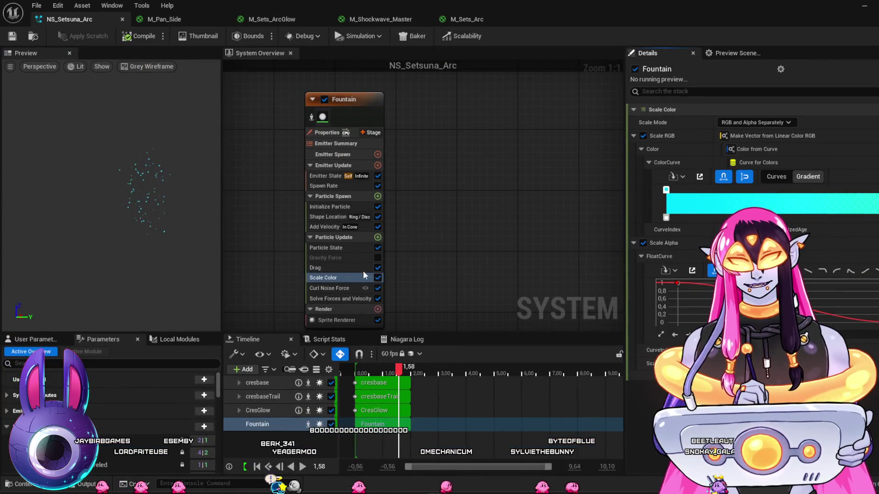
Set the Fountain's Initialize Particle lifetime to 0.3 minimum and 0.6 maximum.
drag(453, 248, 458, 230)
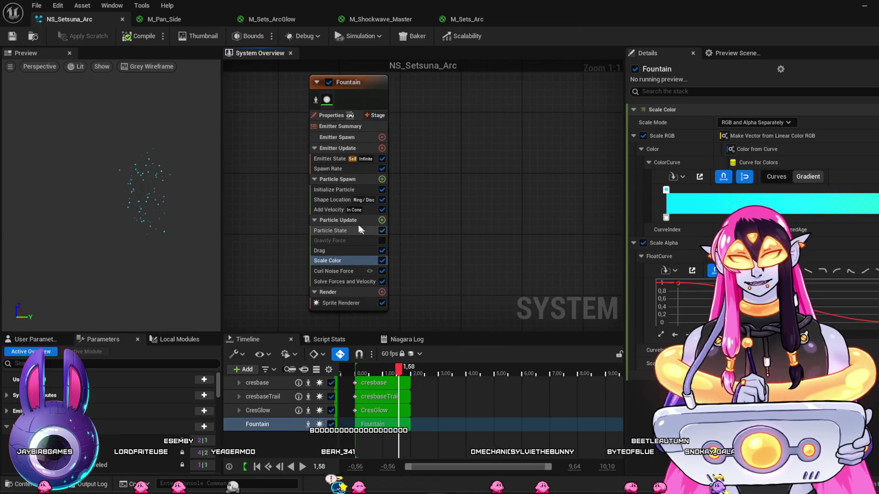
click(331, 209)
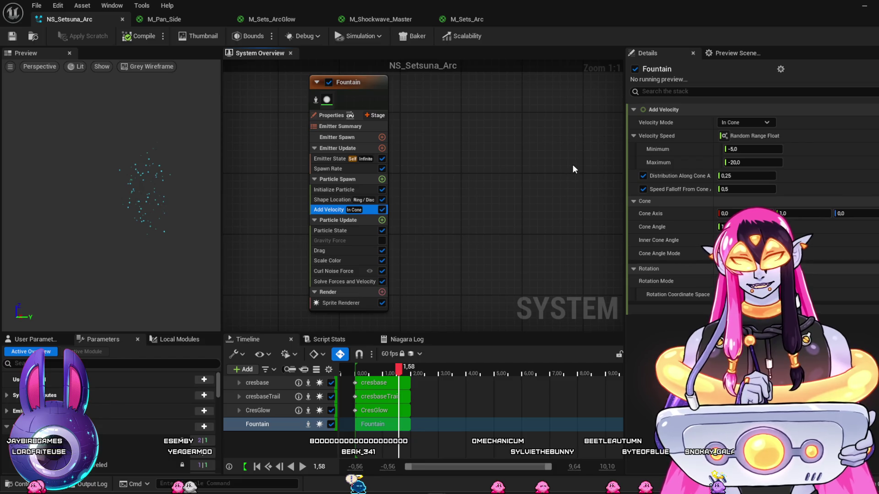
mouse_move(370, 379)
mouse_down()
mouse_move(356, 379)
mouse_move(385, 379)
mouse_up()
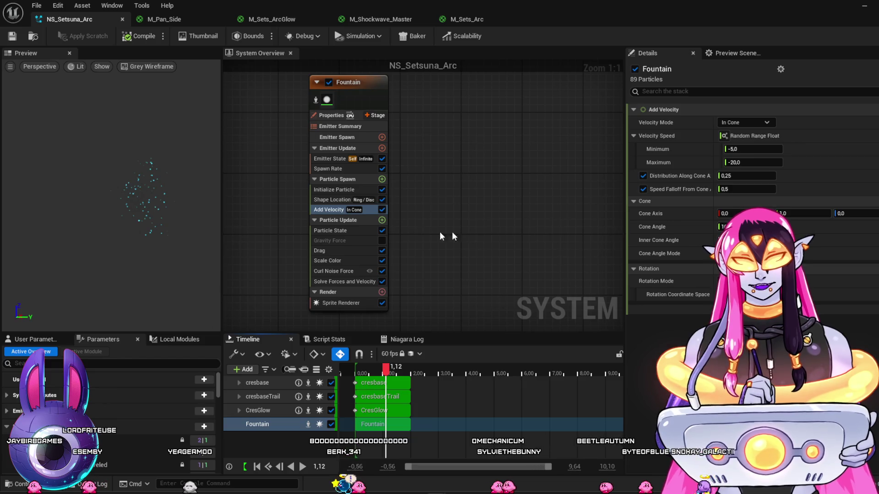
click(344, 189)
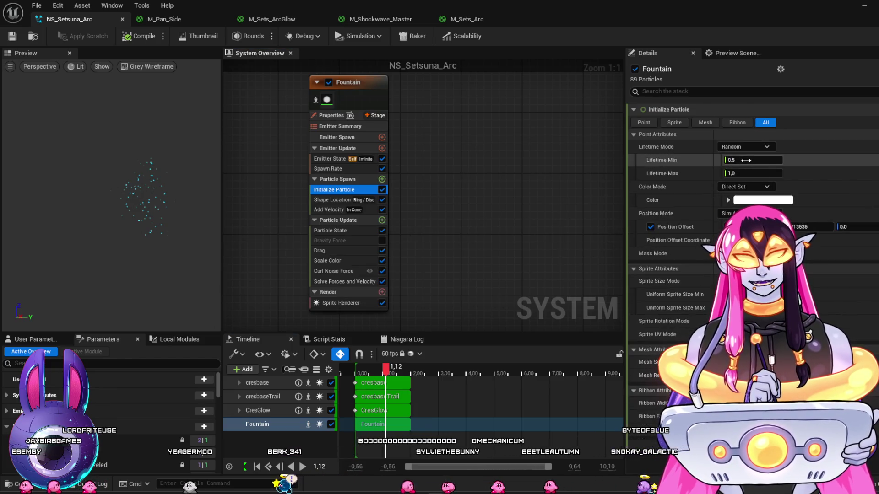
click(746, 160)
text(0.3)
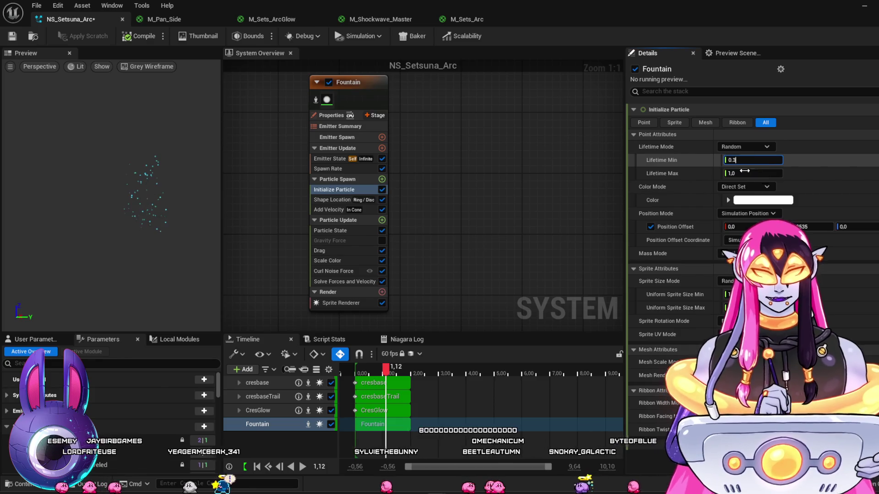
click(745, 173)
text(6)
key(Return)
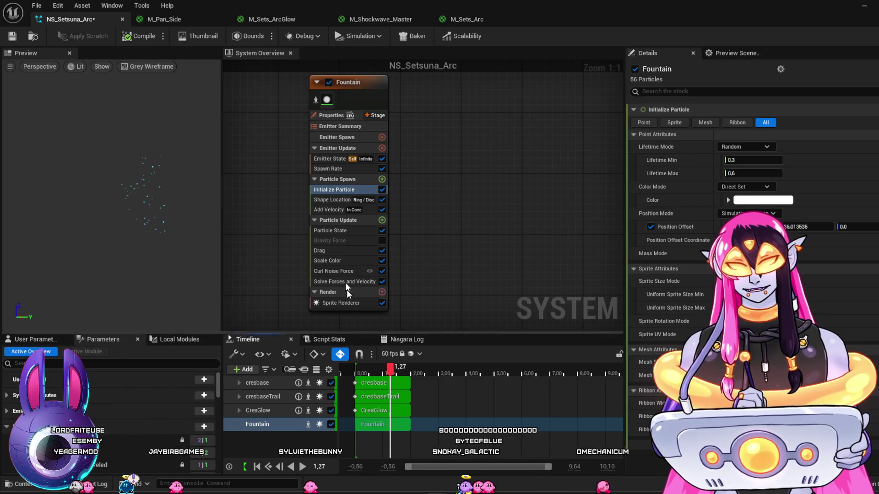
Change the Fountain's Add Velocity to the -15 to -35 range and replay the preview.
click(366, 209)
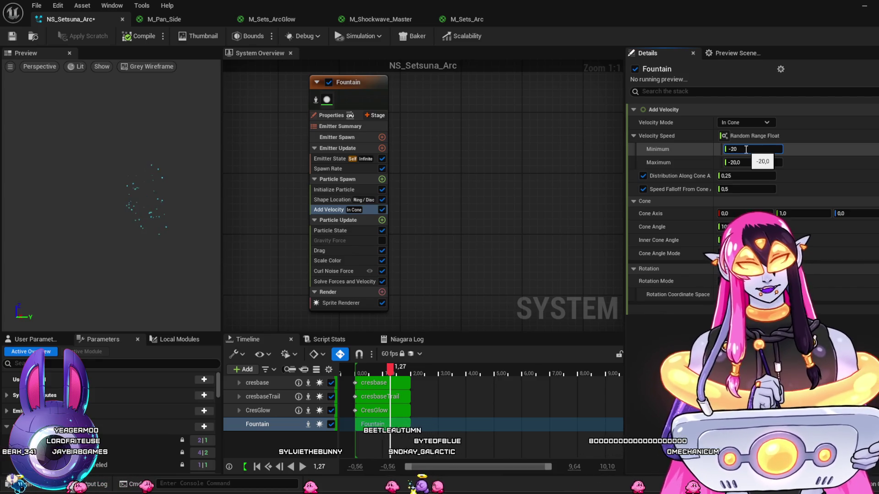
text(20)
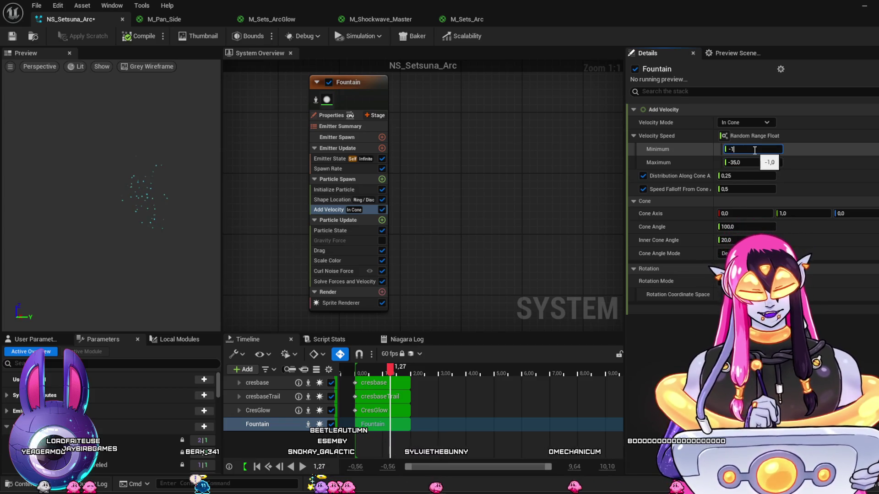
click(357, 368)
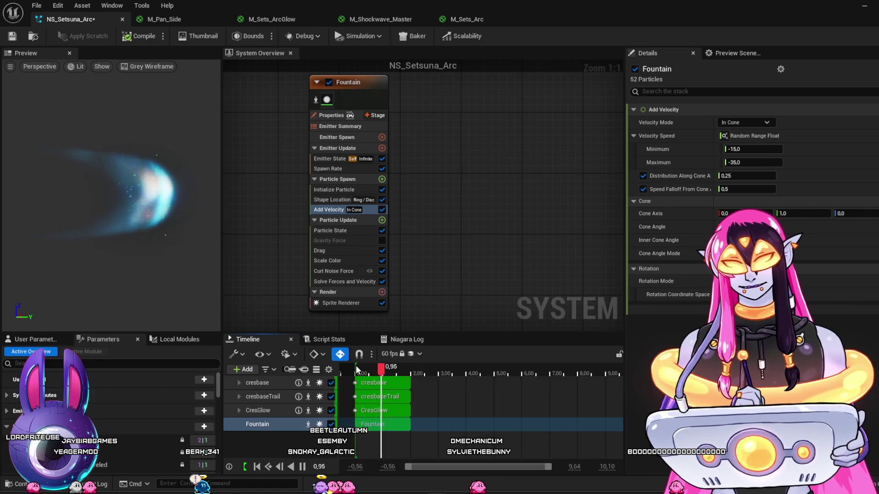
key(space)
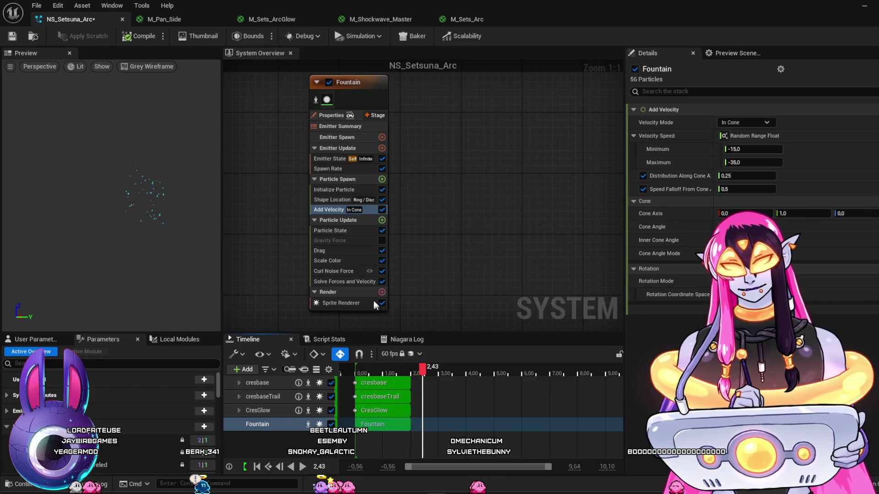
Raise the Curl Noise Force strength from 120 to 300.
click(347, 277)
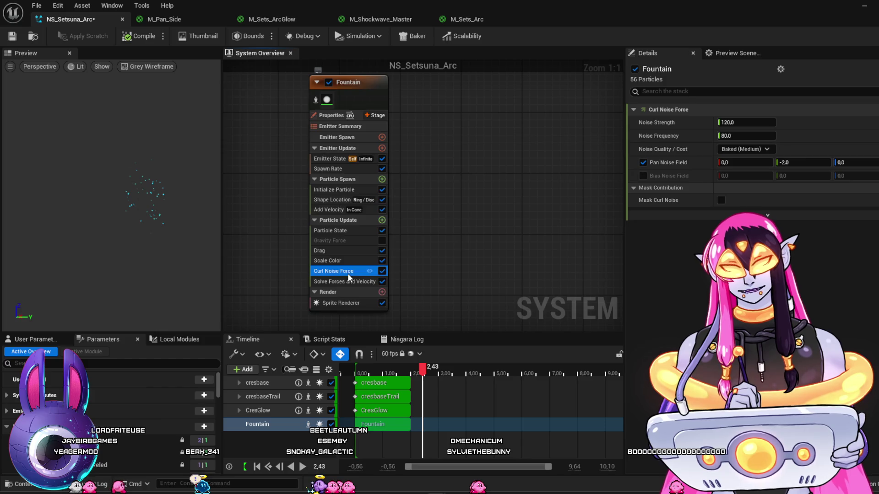
click(746, 126)
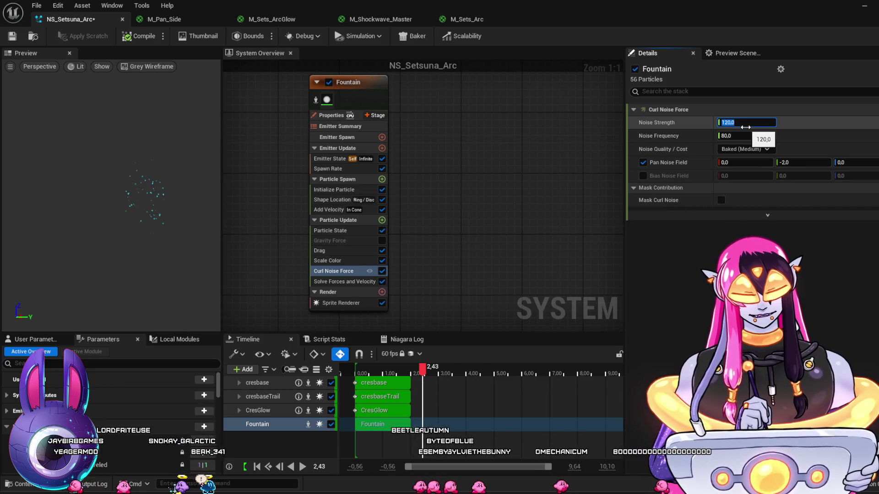
text(300)
key(Return)
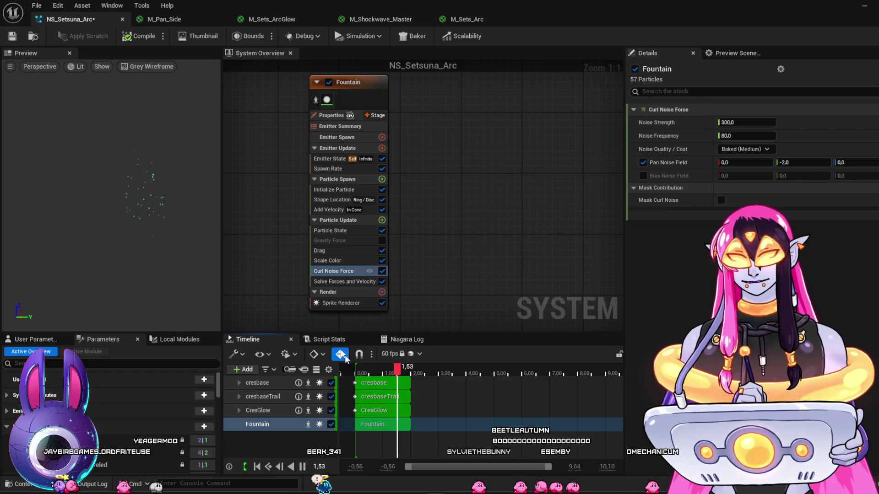
key(space)
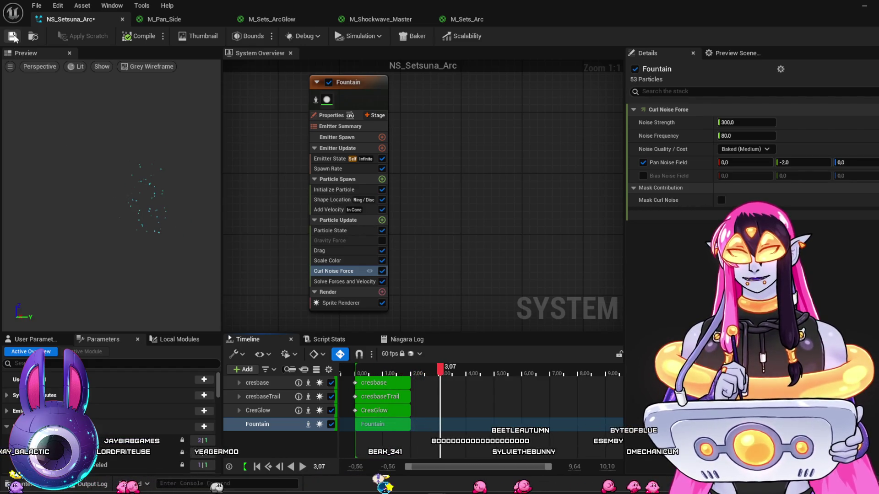
Save NS_Setsuna_Arc, replay the wider-scattered arcs in the level, and return to its editor.
click(13, 36)
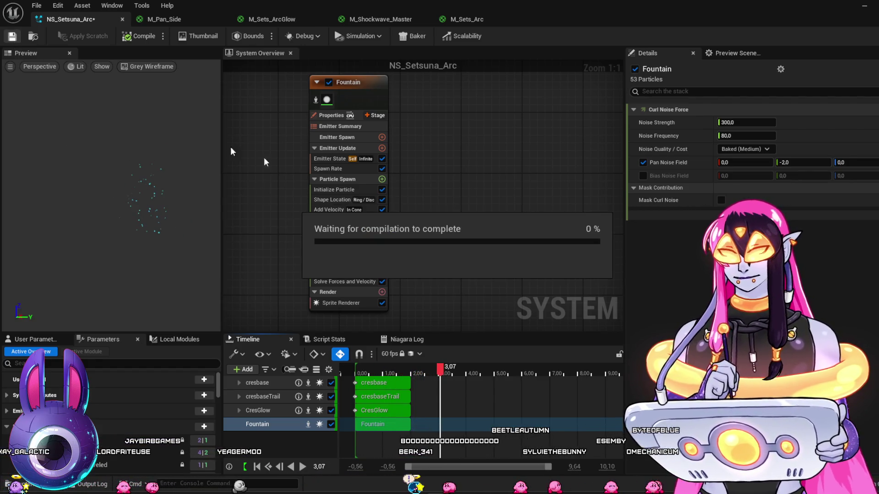
click(866, 6)
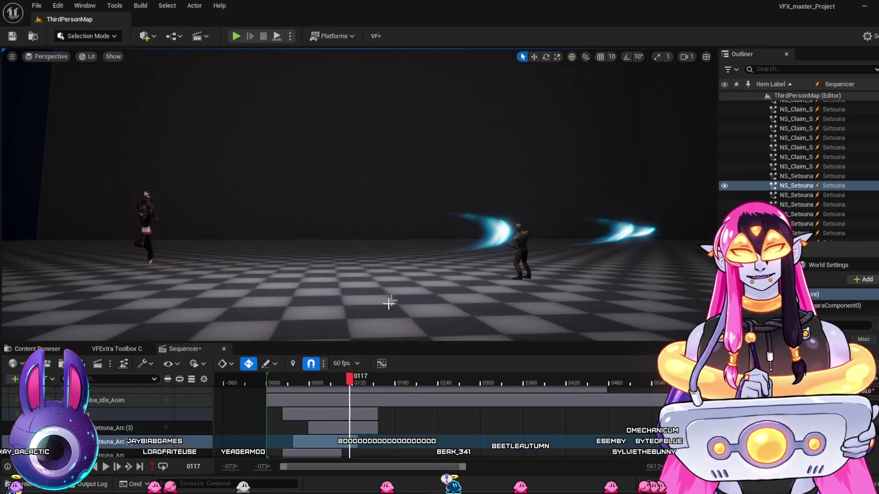
click(272, 383)
key(space)
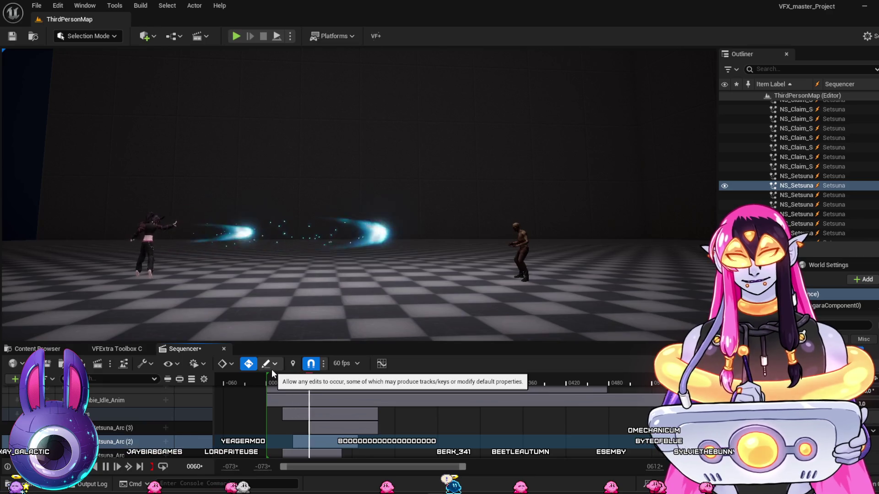
key(space)
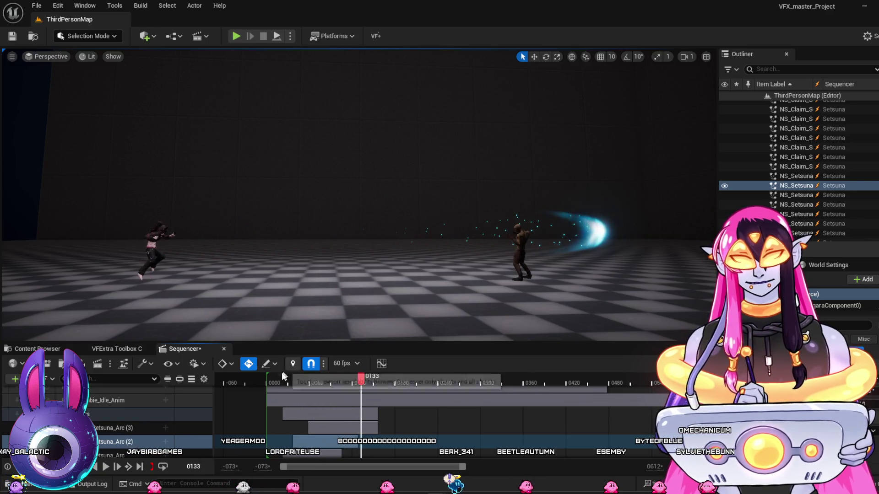
click(266, 382)
mouse_move(292, 390)
mouse_down()
mouse_move(373, 451)
mouse_move(264, 441)
mouse_up()
key(space)
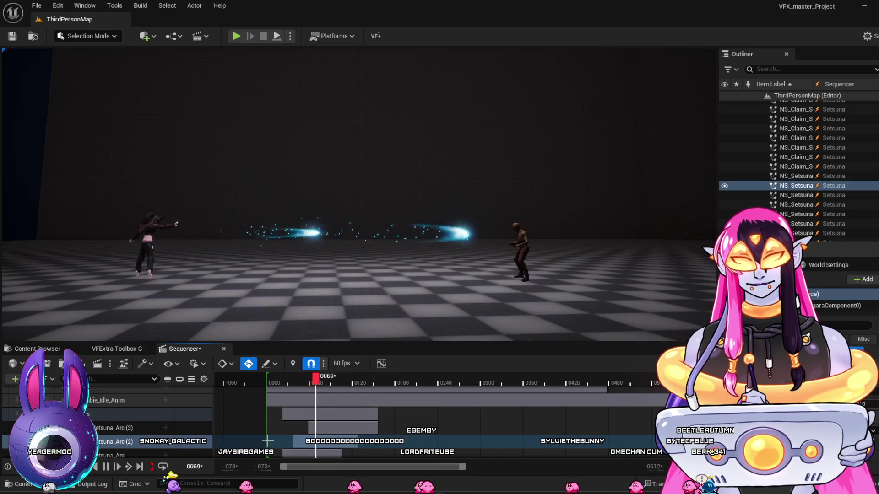
key(space)
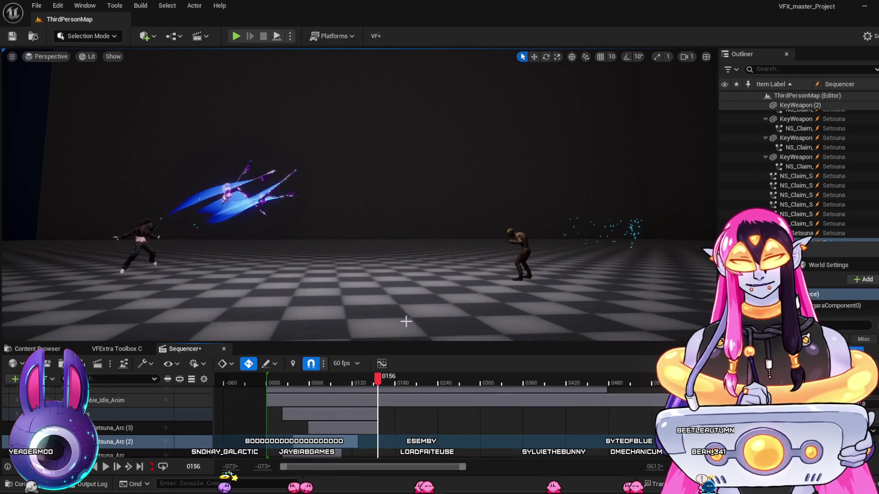
key(alt+Tab)
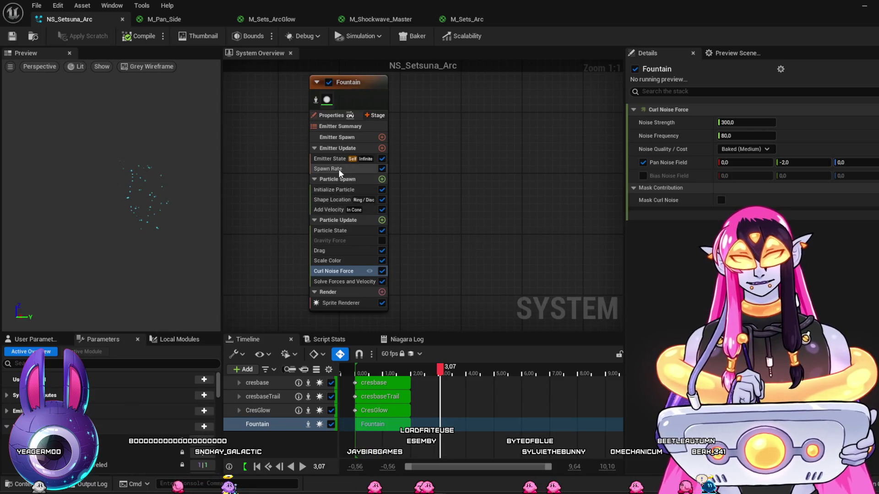
Set the Fountain's Initialize Particle lifetime to 0.2 minimum and 0.5 maximum.
click(327, 167)
click(327, 190)
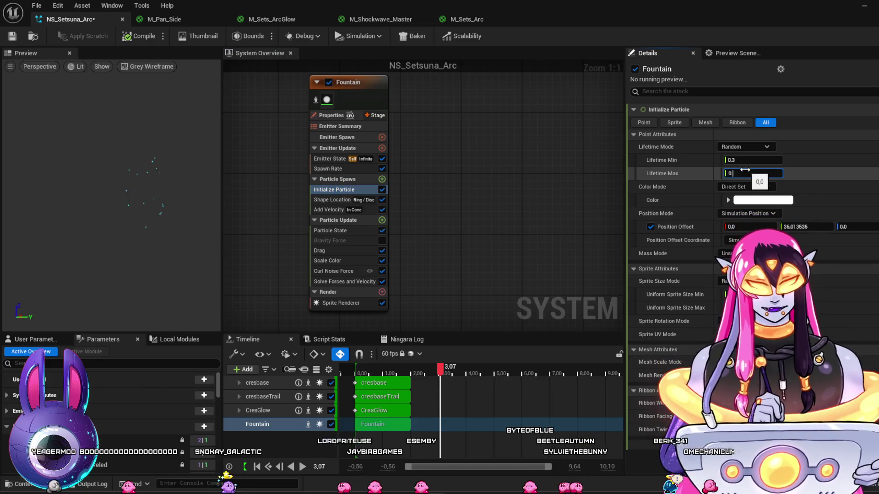
click(763, 160)
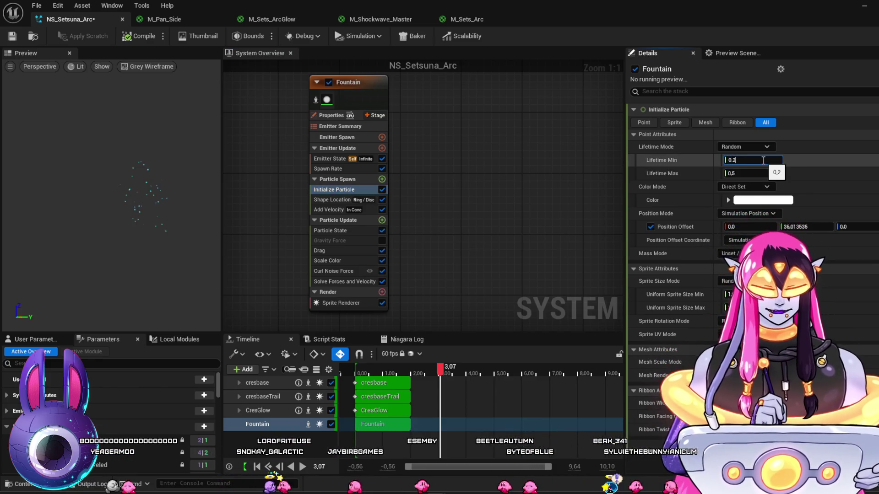
key(Return)
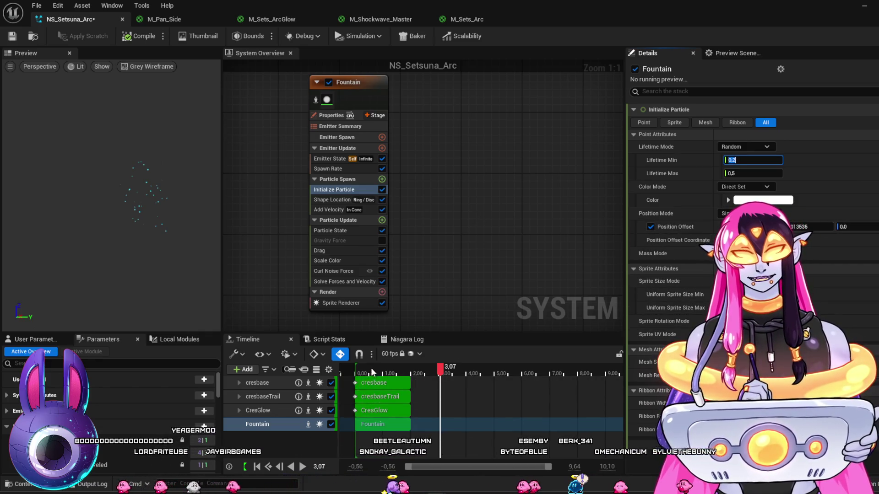
click(357, 373)
drag(358, 376, 363, 373)
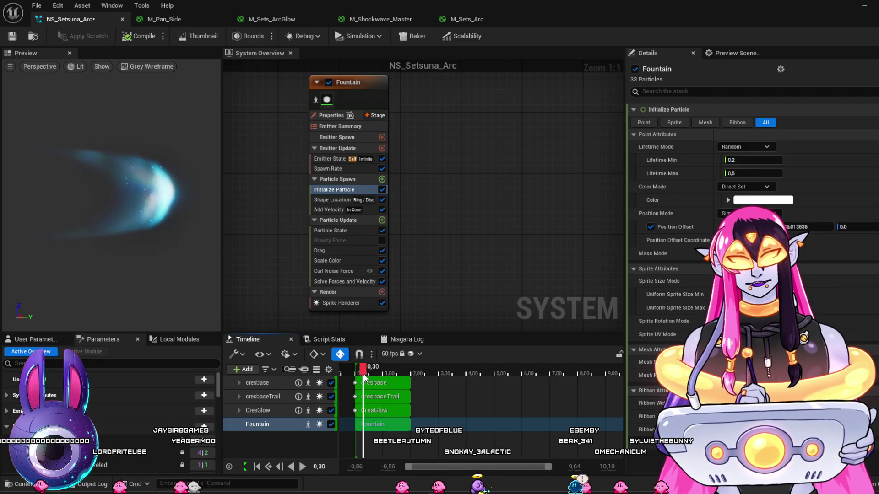
Toggle Position Offset off and on, nudge its X value, and save the system.
click(650, 226)
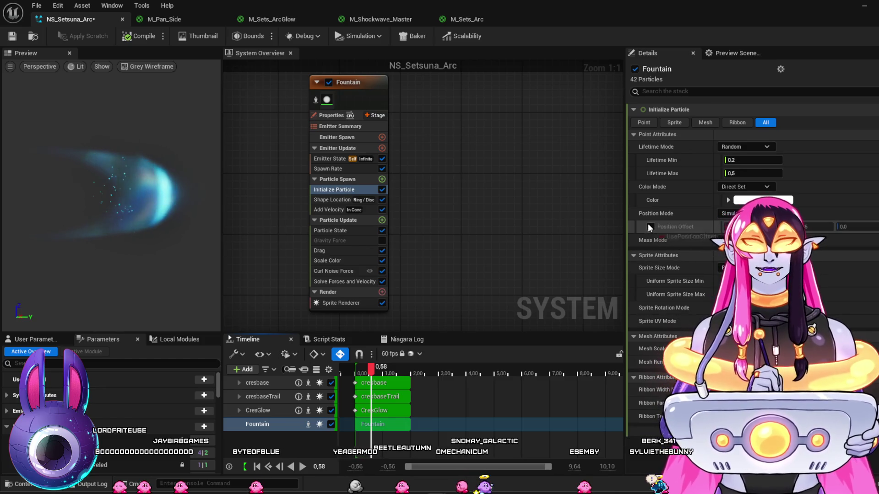
click(650, 226)
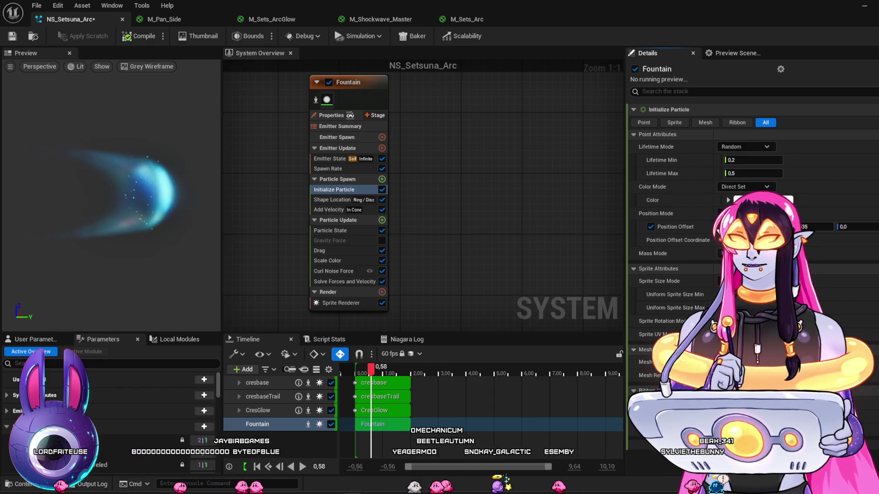
drag(815, 227, 847, 227)
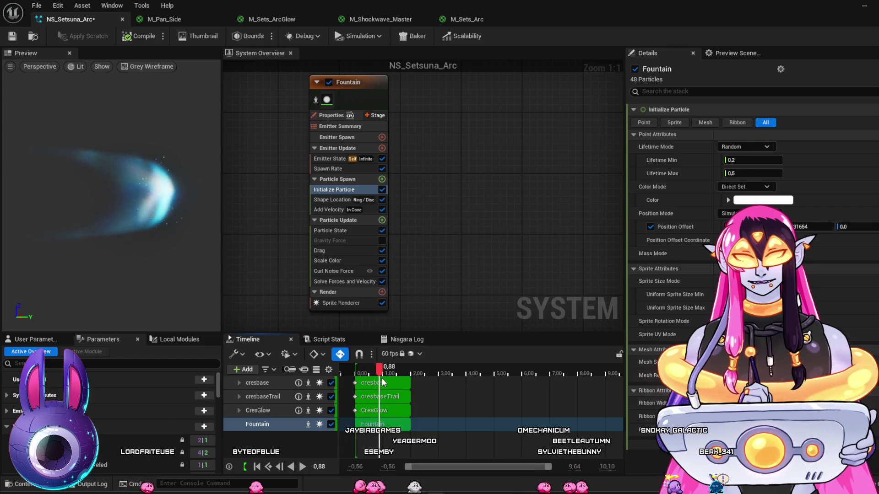
click(17, 36)
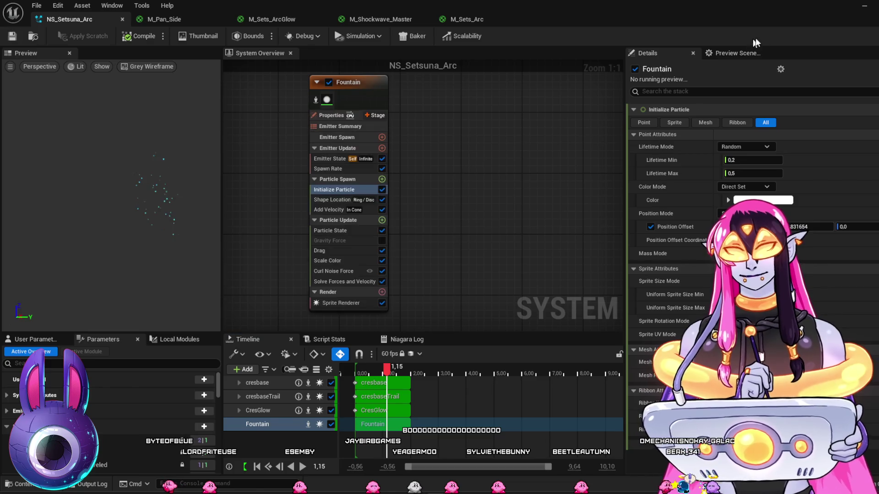
click(863, 7)
Replay the arc with its short-lived sparks in the level, then return to the NS_Setsuna_Arc editor.
drag(292, 380, 249, 383)
key(space)
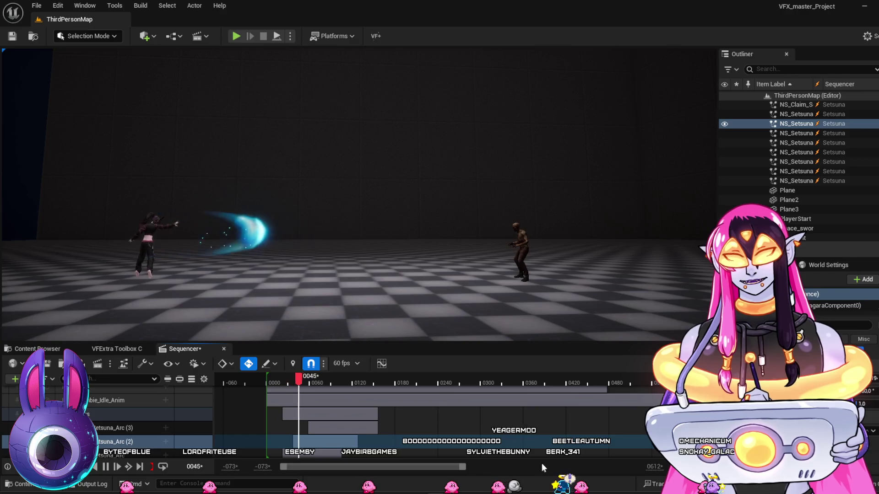
key(space)
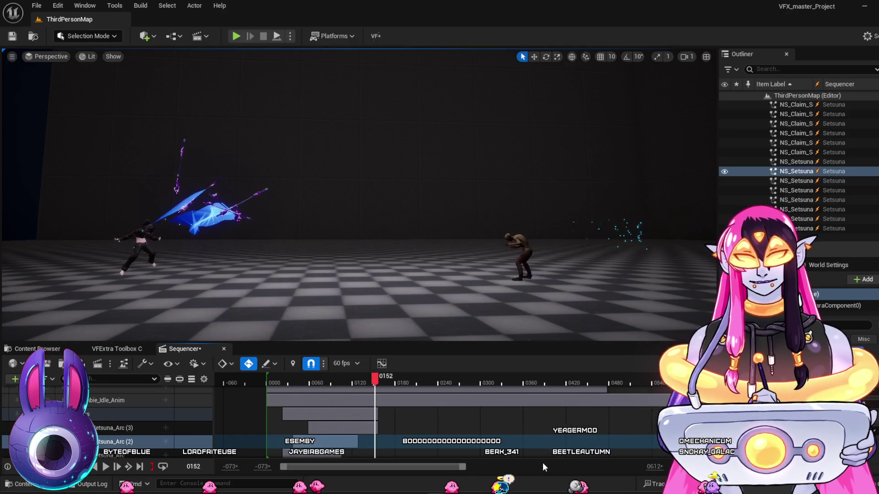
mouse_move(271, 381)
mouse_down()
mouse_move(344, 425)
mouse_move(271, 419)
mouse_move(315, 437)
mouse_up()
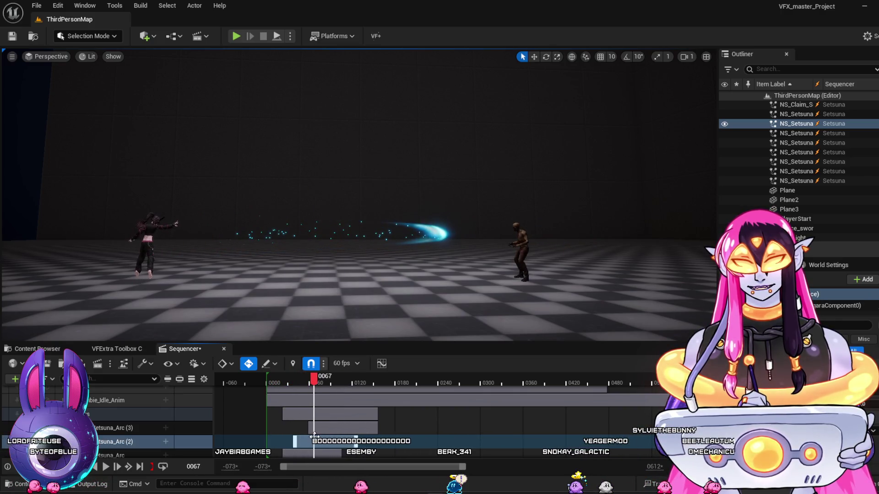
mouse_move(437, 492)
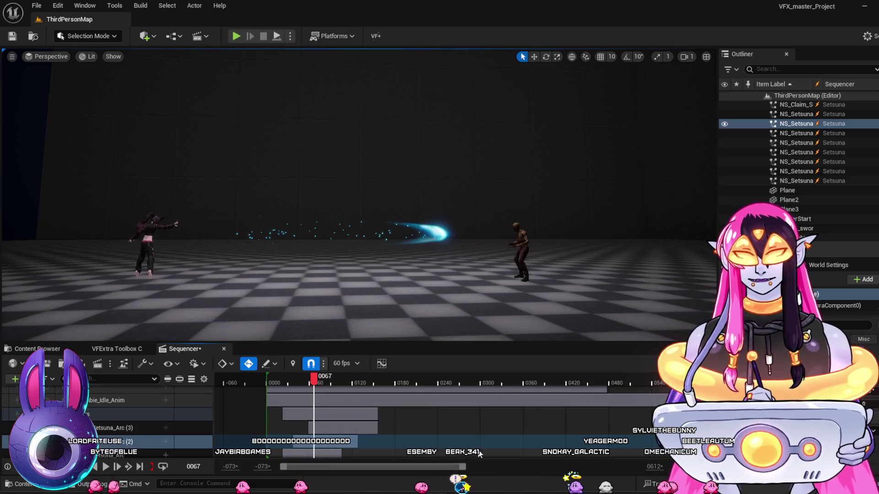
click(487, 453)
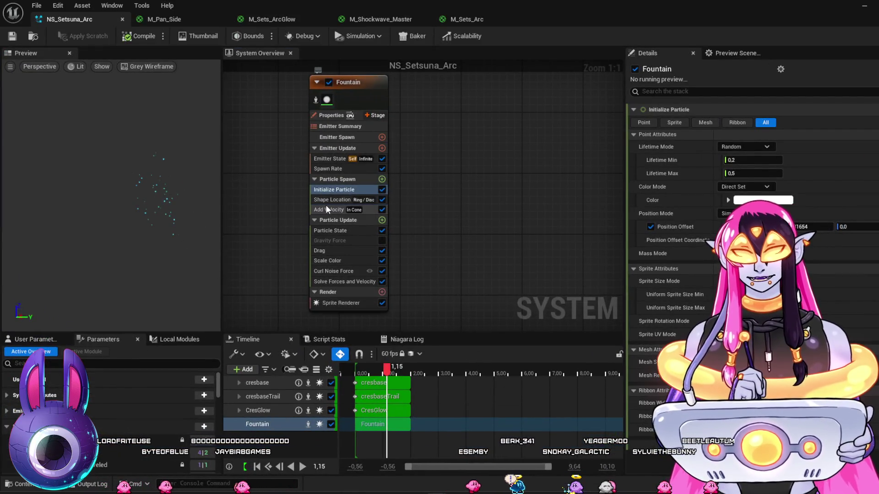
Select Add Velocity and scrub the preview to 1.38 seconds and back to watch the burst.
click(325, 208)
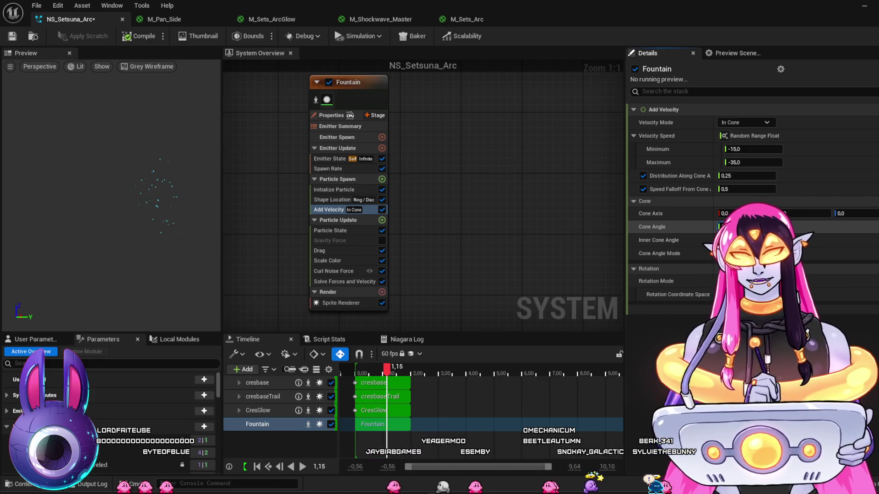
mouse_move(416, 372)
mouse_down()
mouse_move(362, 373)
mouse_move(431, 389)
mouse_move(375, 389)
mouse_move(422, 417)
mouse_up()
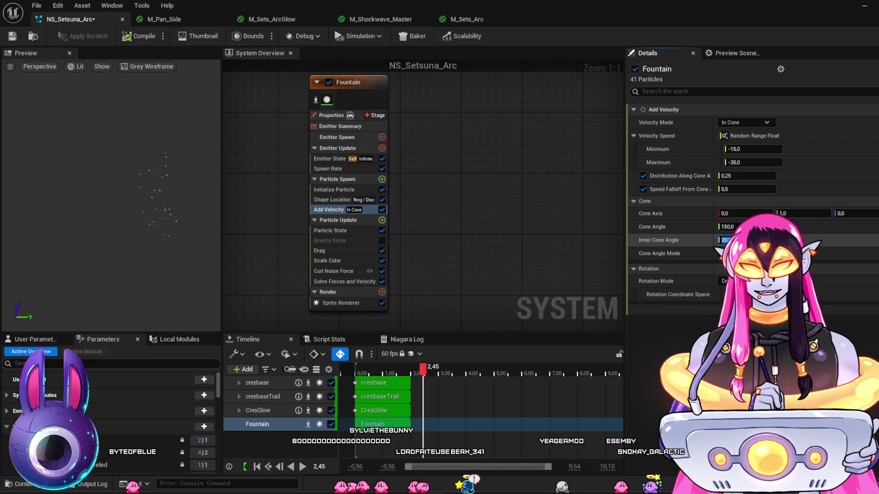
drag(369, 372, 396, 381)
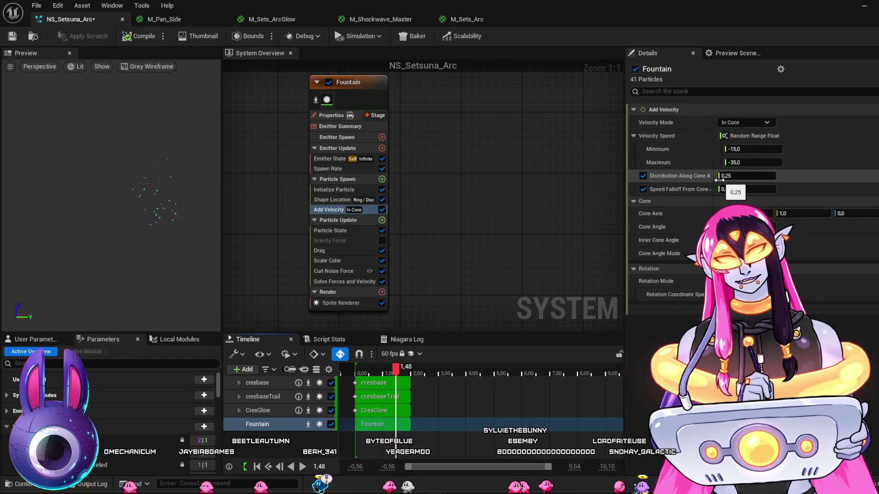
Uncheck Distribution Along Cone Axis and Speed Falloff From Cone Axis, then rescrub the preview.
click(643, 178)
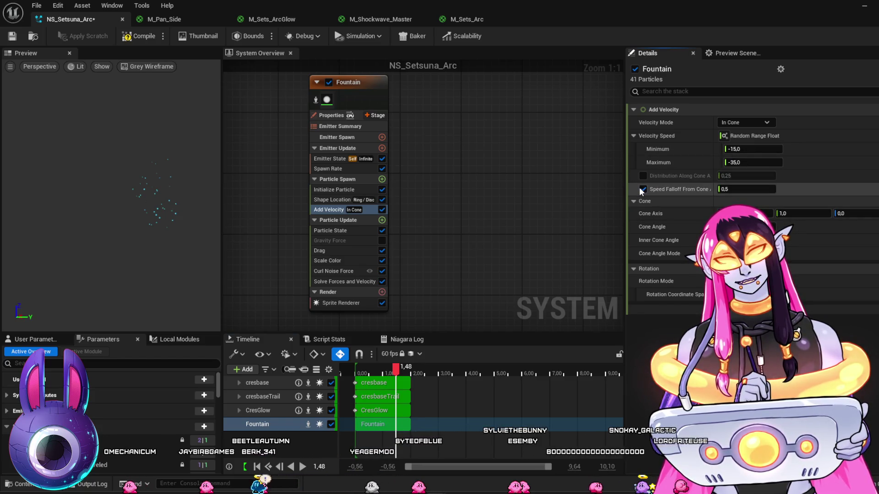
click(643, 188)
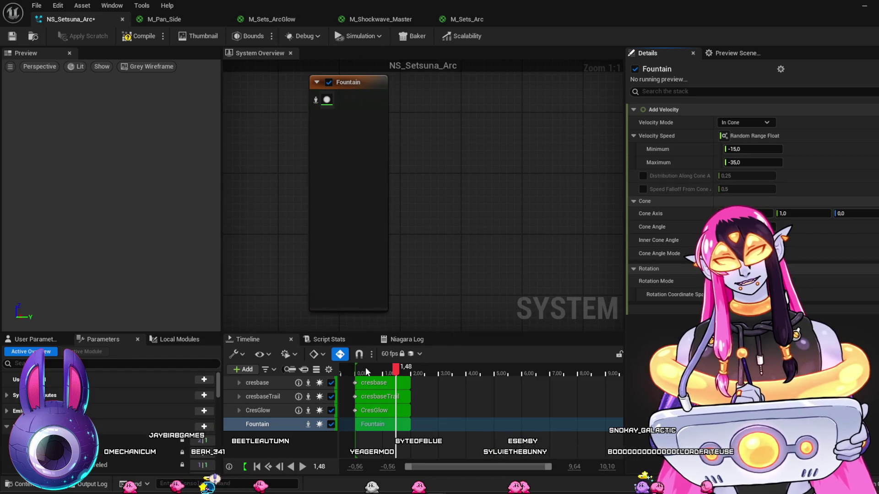
click(379, 375)
drag(366, 375, 448, 391)
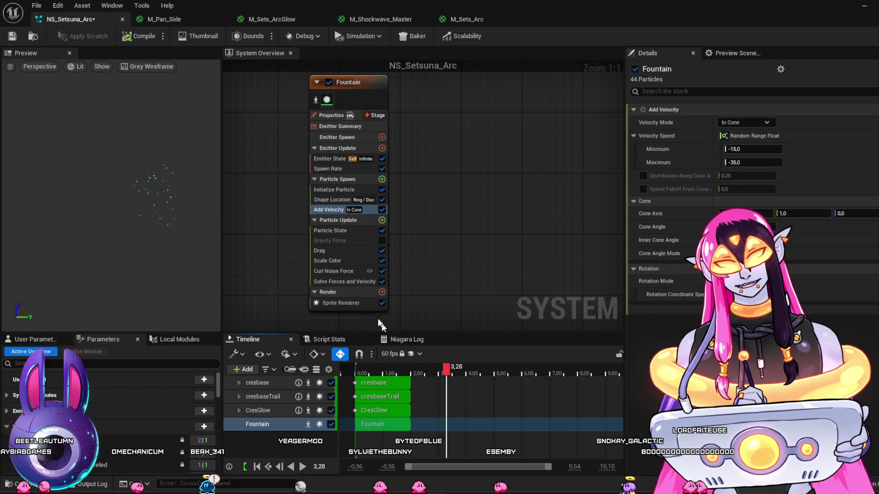
click(348, 271)
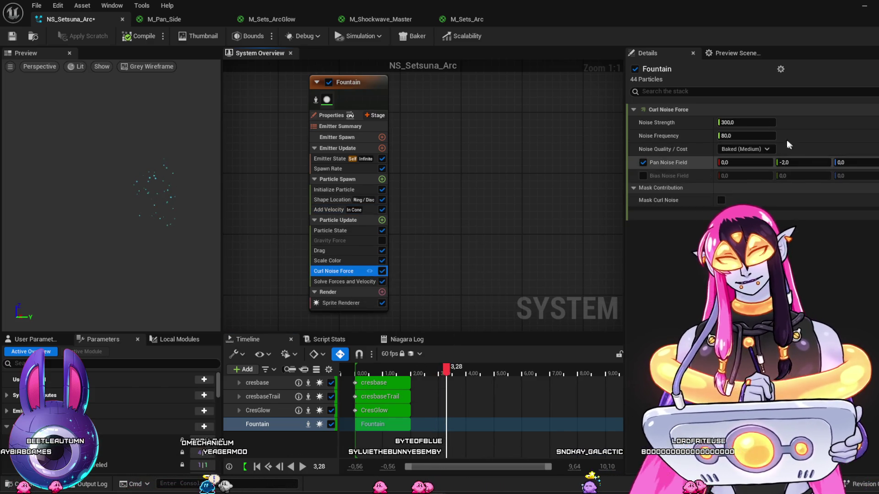
Set Curl Noise Strength to 120 and rewind the preview to check it.
click(755, 122)
text(120)
key(Return)
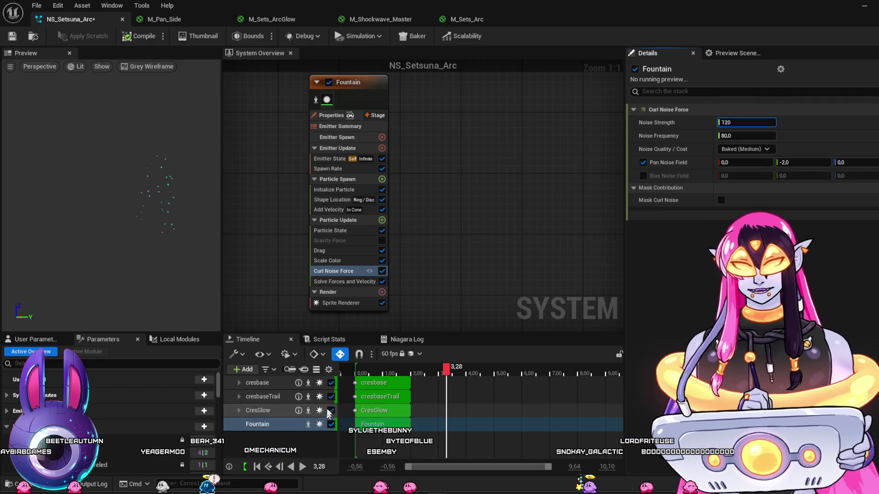
drag(365, 367, 400, 378)
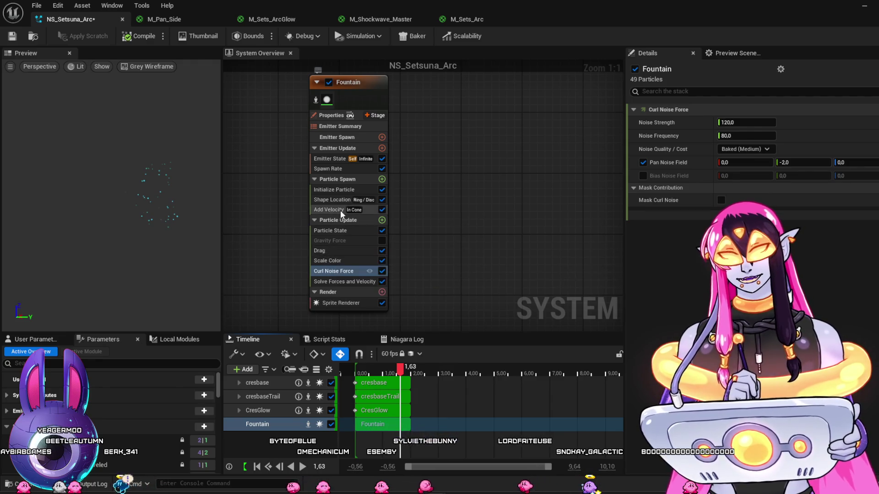
In Add Velocity, enter initial Velocity Speed values and set Cone Axis Y to -1.
click(340, 210)
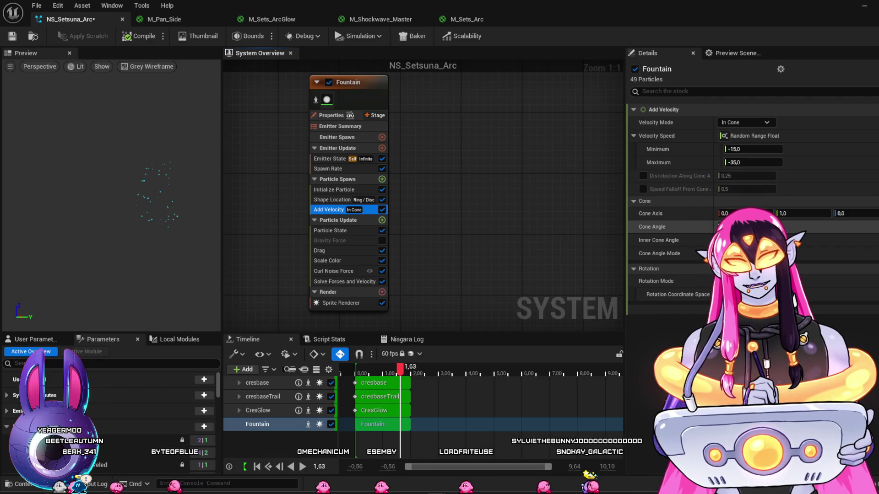
click(752, 149)
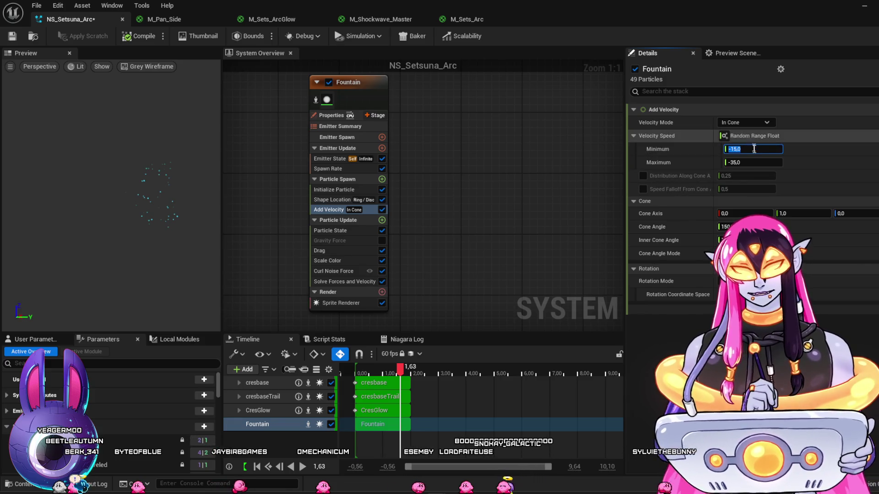
text(30)
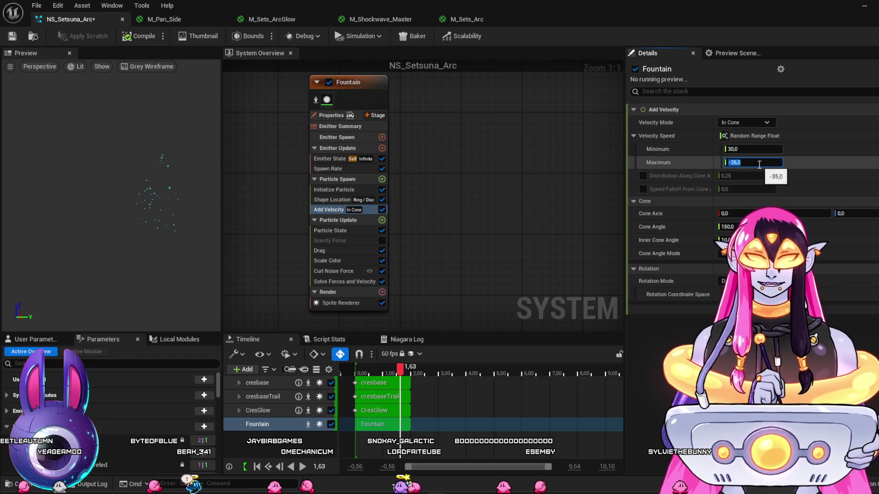
key(Tab)
text(5)
key(Tab)
text(30)
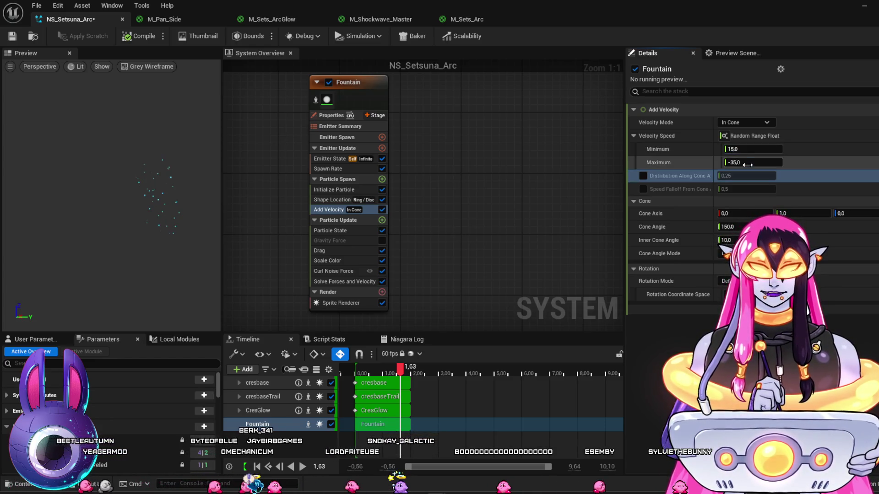
key(Return)
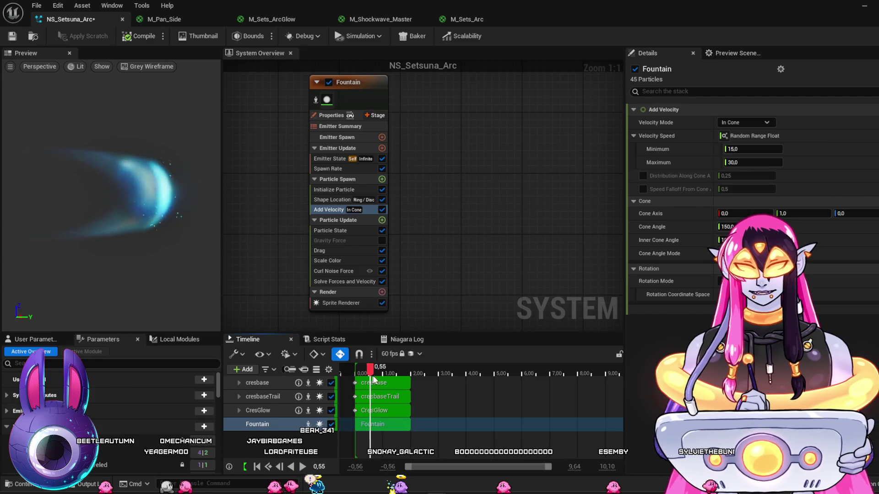
click(794, 213)
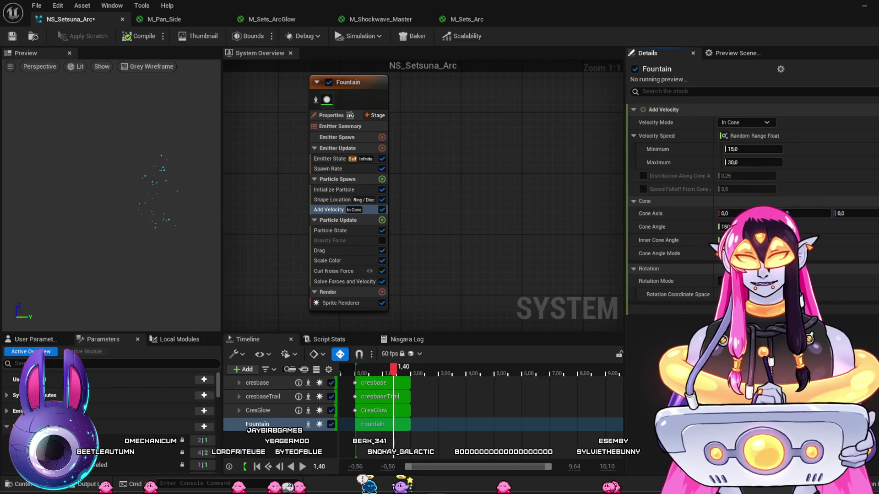
mouse_move(388, 371)
mouse_down()
mouse_move(451, 372)
mouse_move(389, 373)
mouse_move(399, 385)
mouse_move(372, 387)
mouse_move(395, 391)
mouse_move(402, 389)
mouse_move(357, 386)
mouse_move(370, 382)
mouse_up()
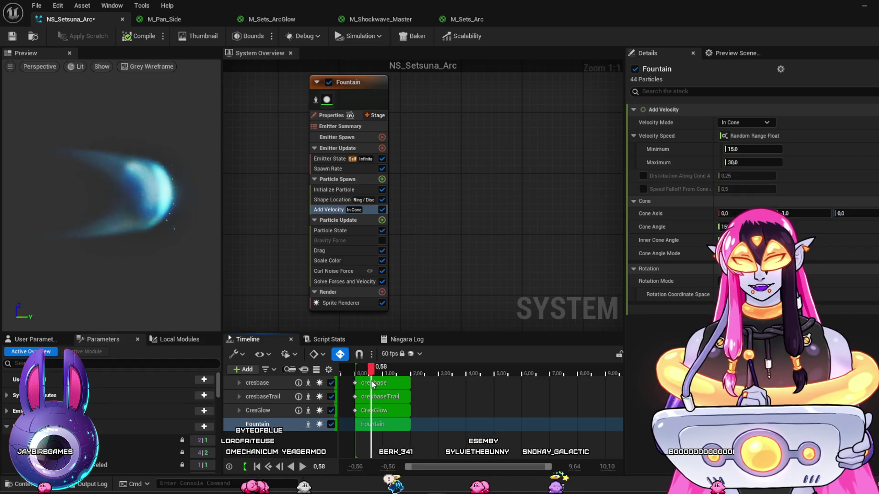
Correct Add Velocity's Velocity Speed to Min 30 and Max 100.
click(753, 152)
text(30)
key(Tab)
text(100)
key(Return)
click(449, 393)
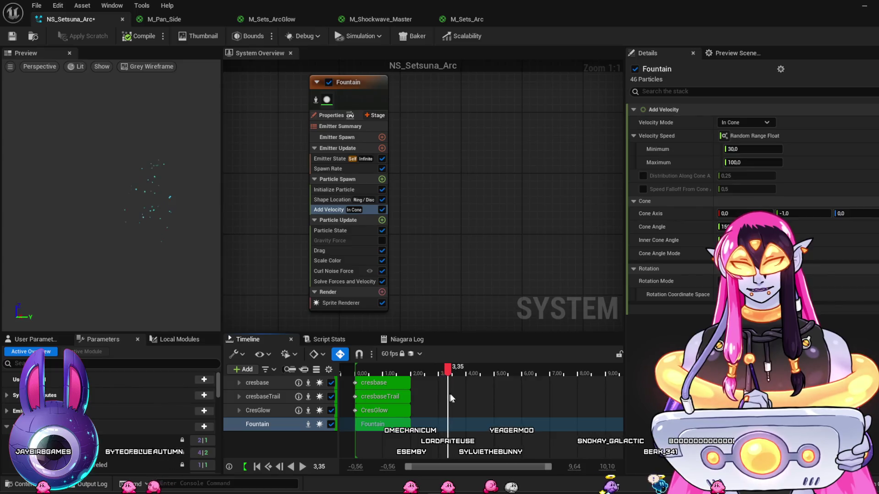
click(343, 273)
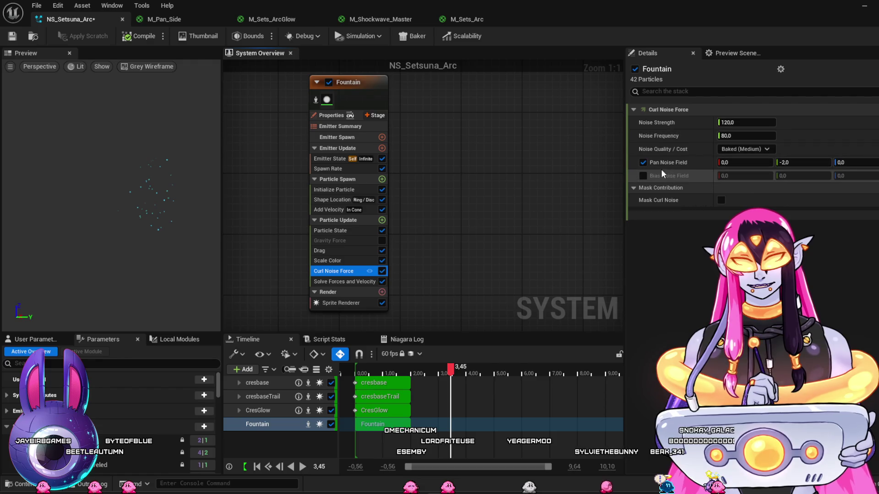
Turn off Pan Noise Field and shrink Shape Location's Ring Radius to about 40.54.
click(643, 162)
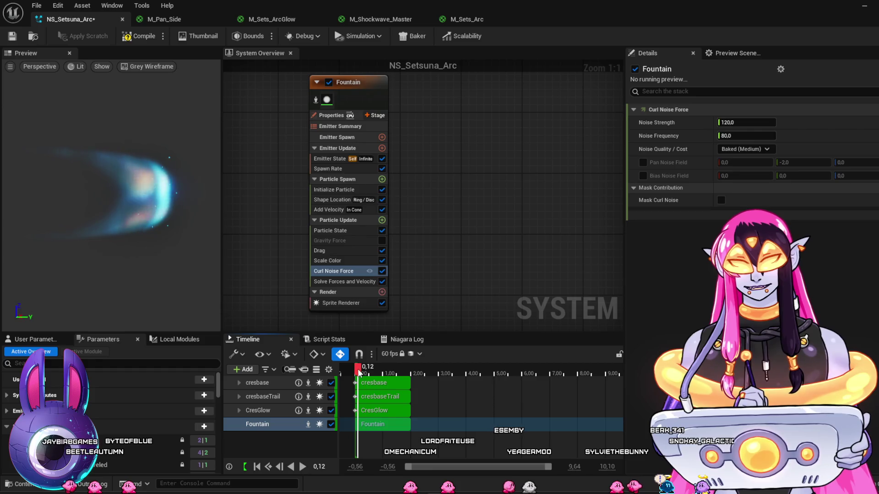
drag(401, 384, 367, 383)
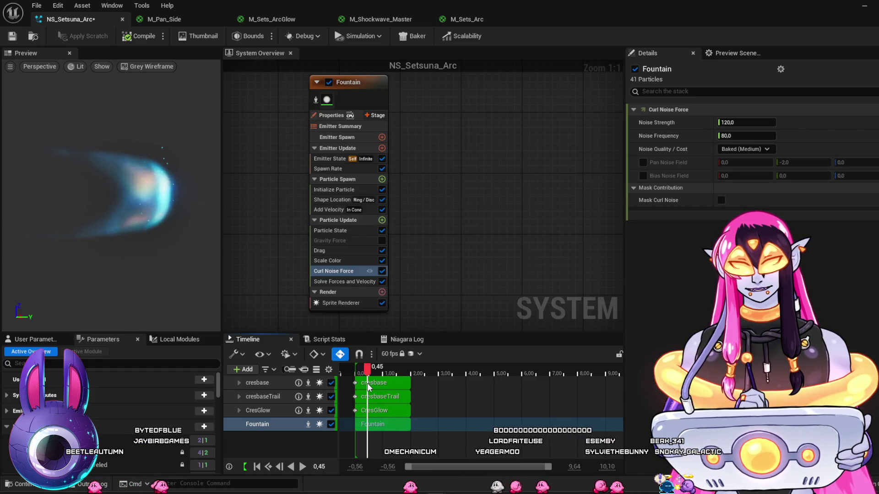
click(331, 200)
drag(746, 173, 402, 330)
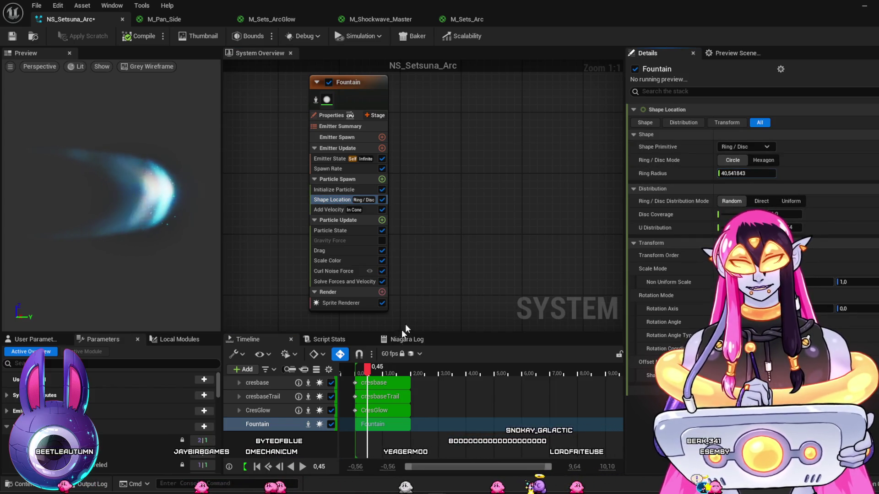
click(364, 370)
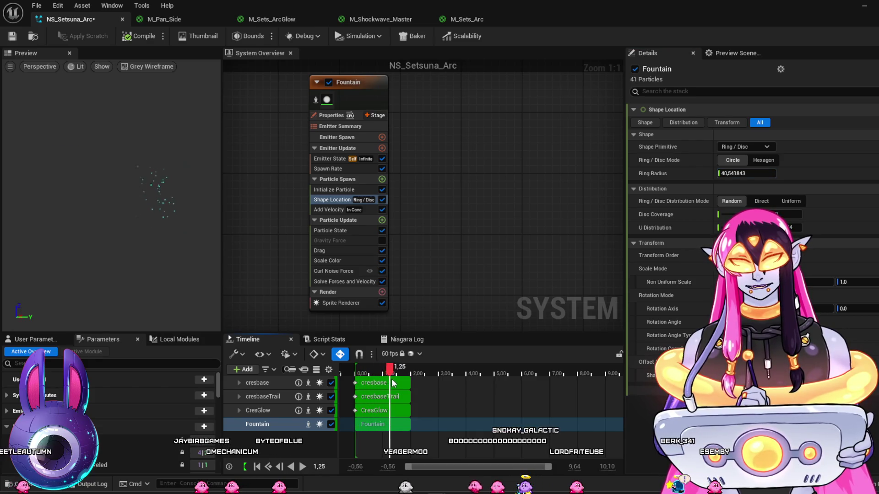
click(361, 372)
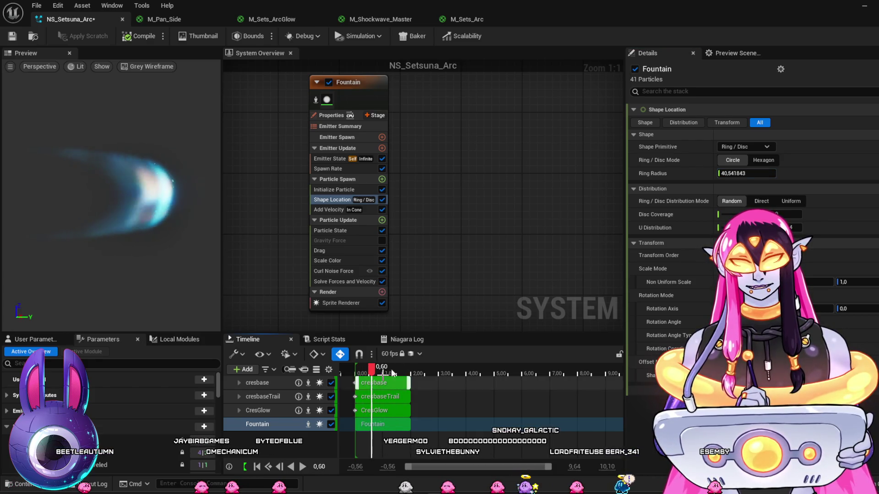
Save NS_Setsuna_Arc and return to the ThirdPersonMap level, rewinding the sequence.
click(12, 37)
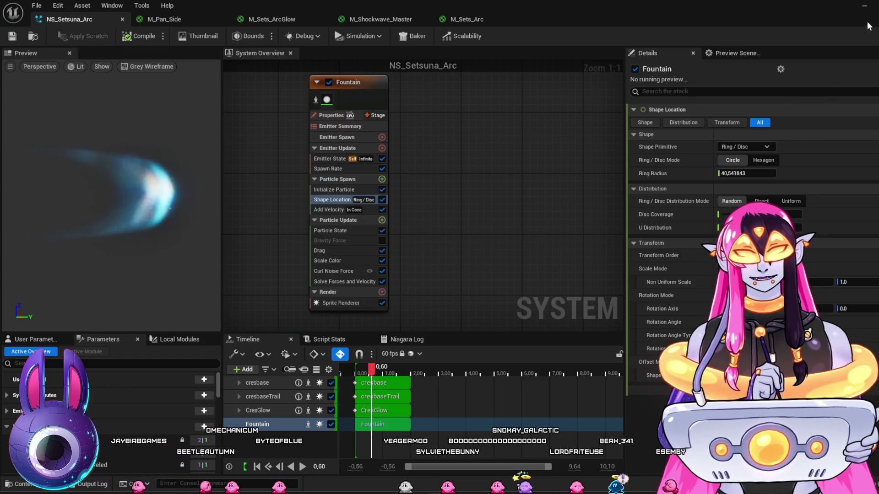
click(864, 6)
click(265, 381)
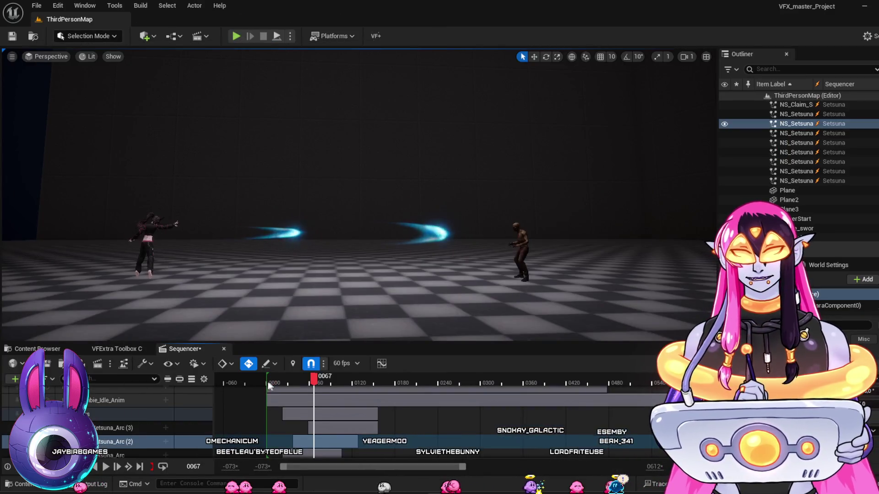
Play the level sequence, scrub it back near the start, then bring back the NS_Setsuna_Arc editor.
key(space)
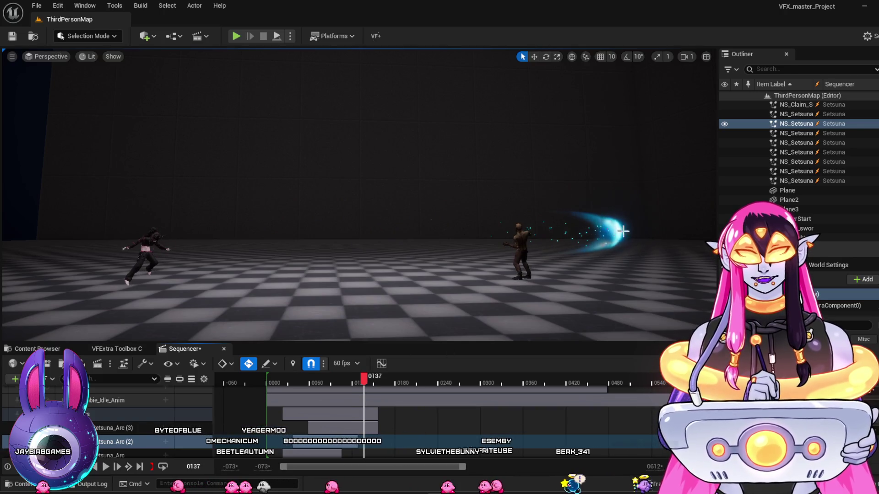
mouse_move(260, 380)
mouse_down()
mouse_move(317, 397)
mouse_move(274, 396)
mouse_move(313, 413)
mouse_up()
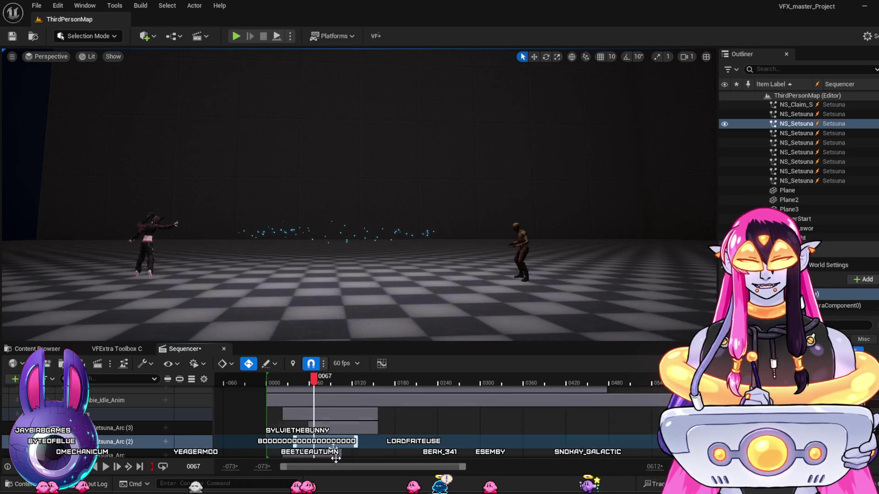
click(468, 451)
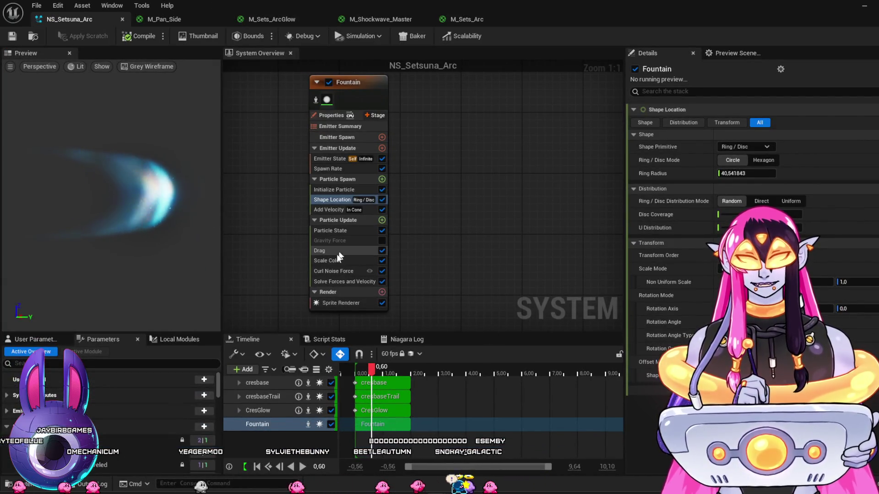
Disable the Add Velocity module and widen Shape Location's Ring Radius to about 73.11.
click(333, 211)
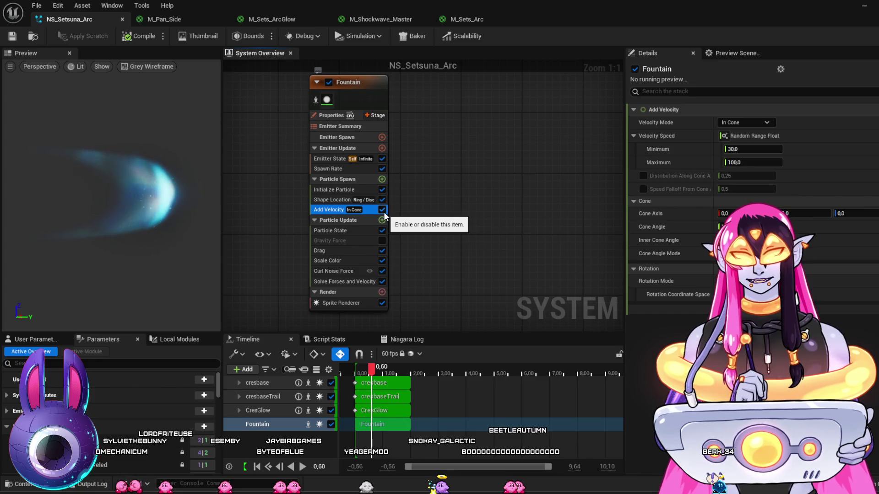
click(383, 213)
click(336, 200)
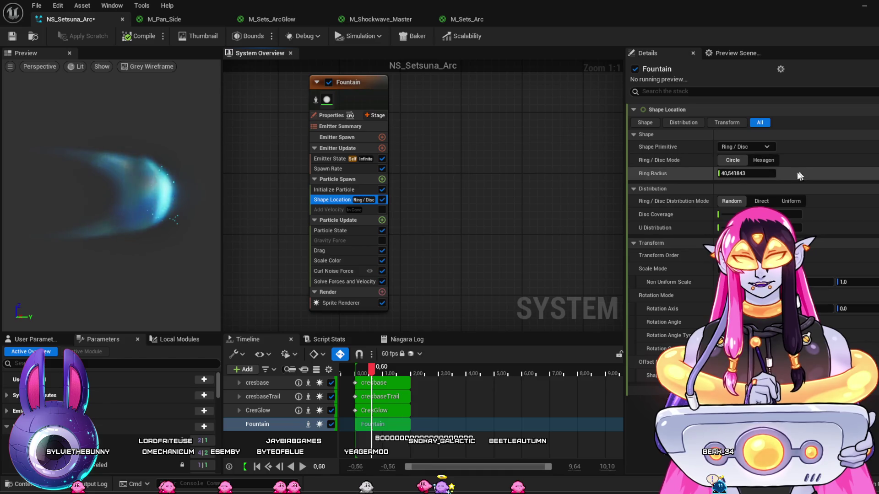
drag(733, 174, 751, 174)
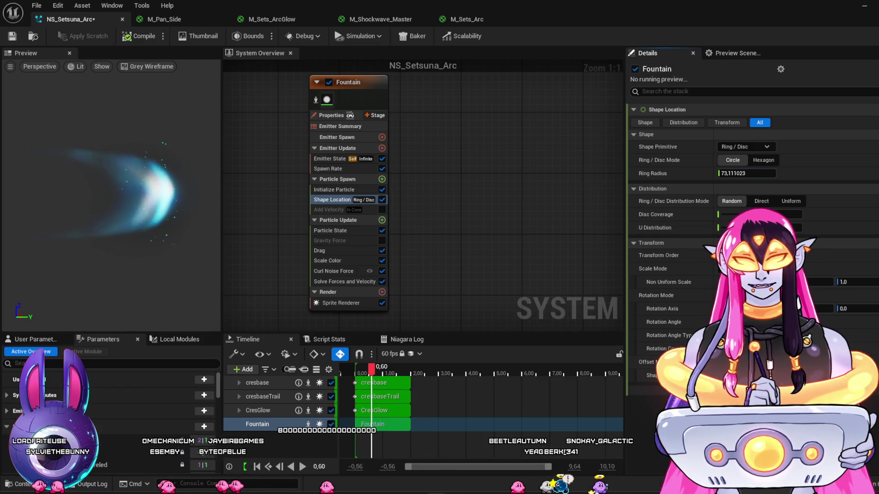
click(772, 147)
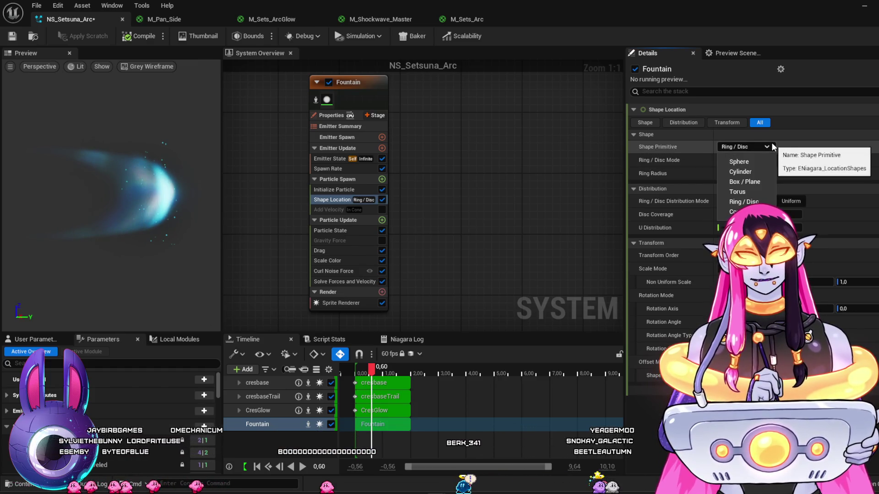
Try the Sphere spawn shape and orbit the preview to view the arc edge-on.
click(769, 146)
click(768, 147)
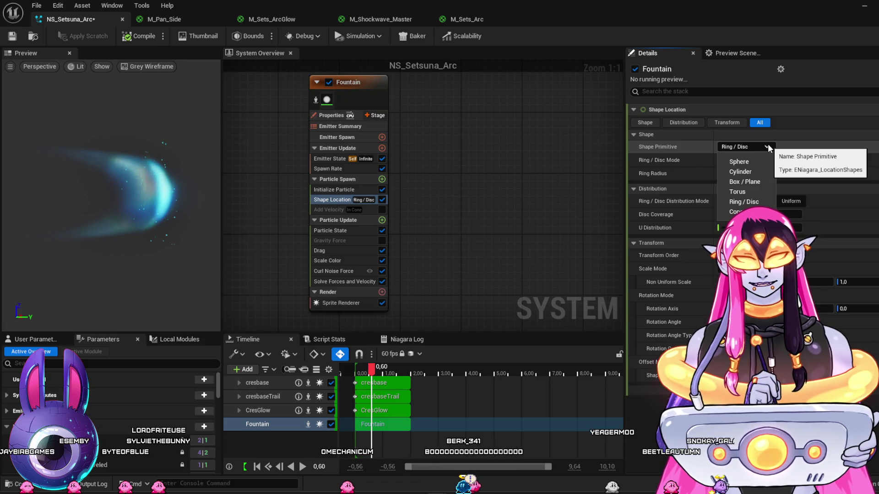
click(753, 161)
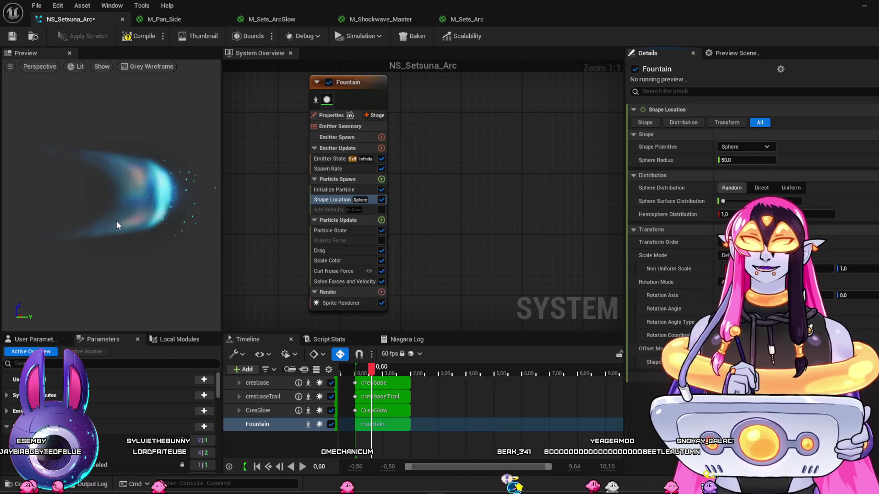
drag(145, 226, 188, 228)
Switch the spawn shape to Ring / Disc, shrink Ring Radius to about 53.02, and return to the level.
click(748, 146)
click(747, 203)
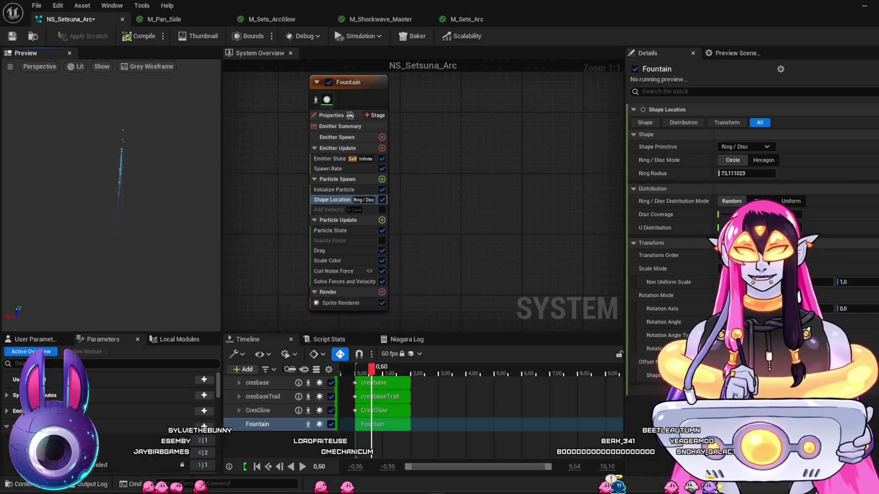
drag(138, 206, 174, 206)
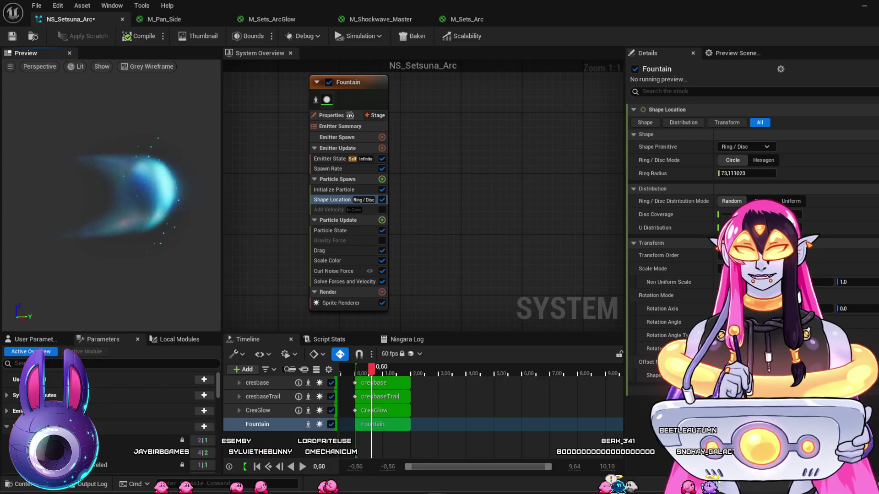
drag(746, 173, 728, 173)
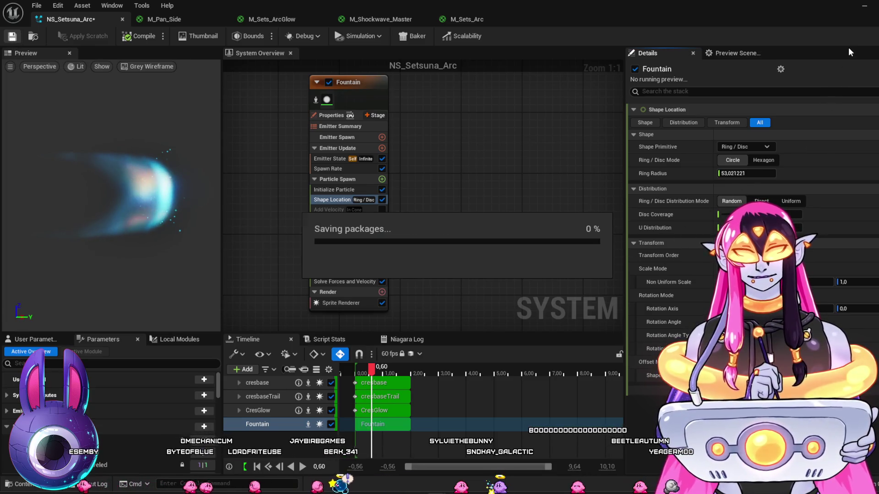
click(864, 5)
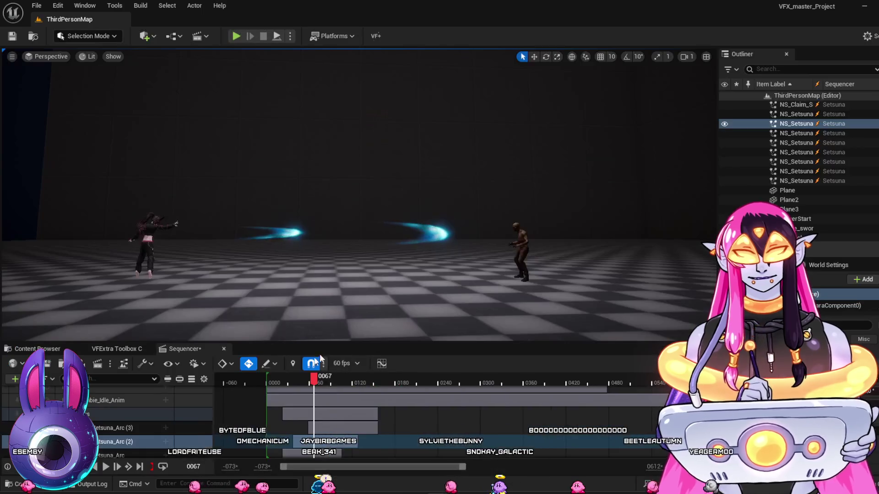
Play, stop, rewind and replay the level sequence, then bring the NS_Setsuna_Arc editor forward.
key(space)
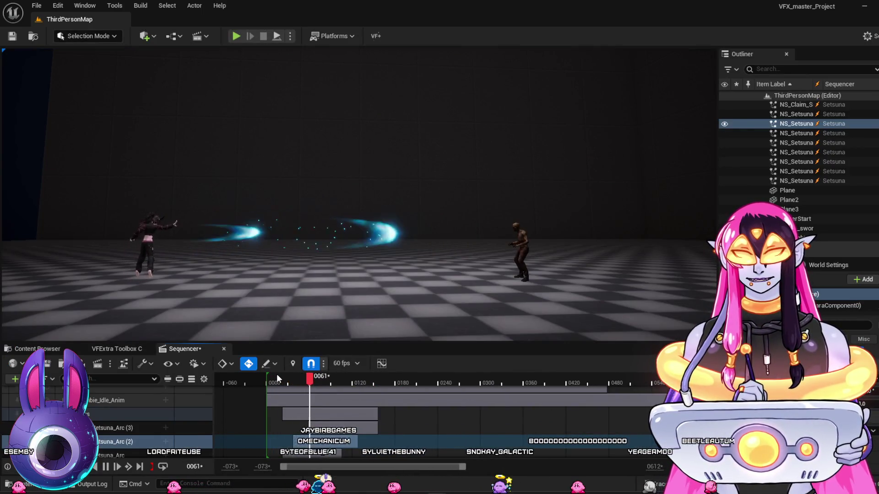
key(space)
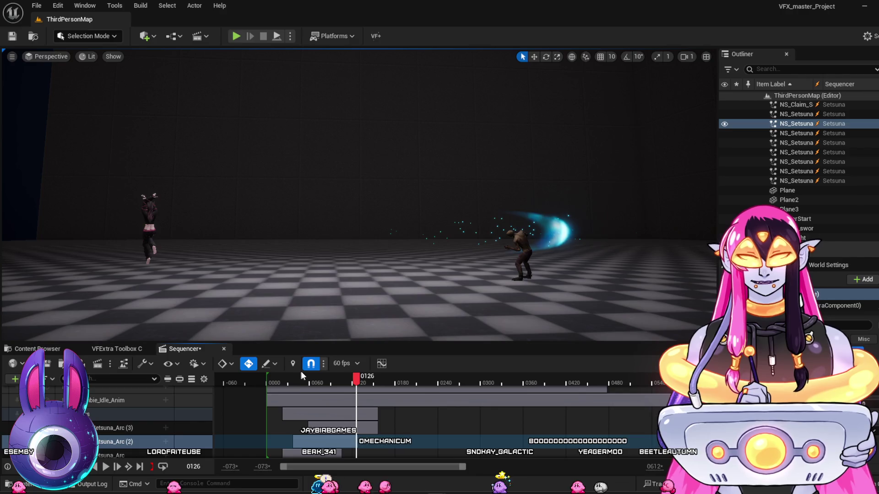
click(277, 382)
key(space)
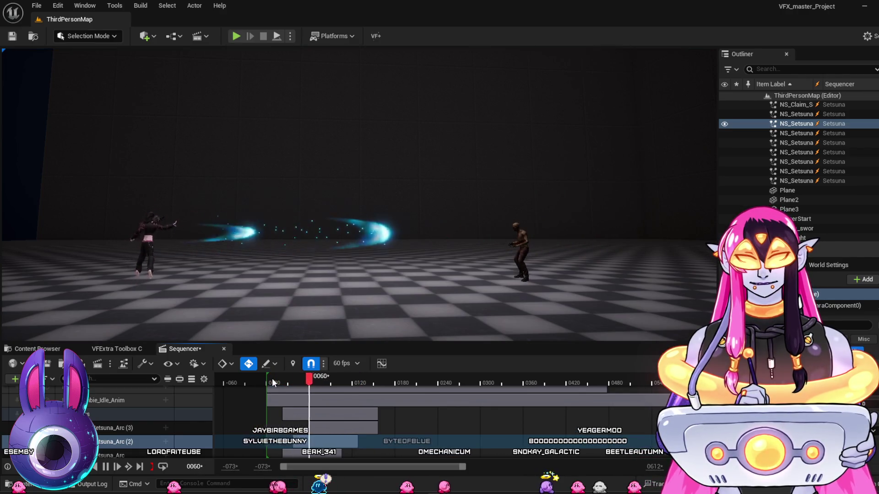
key(space)
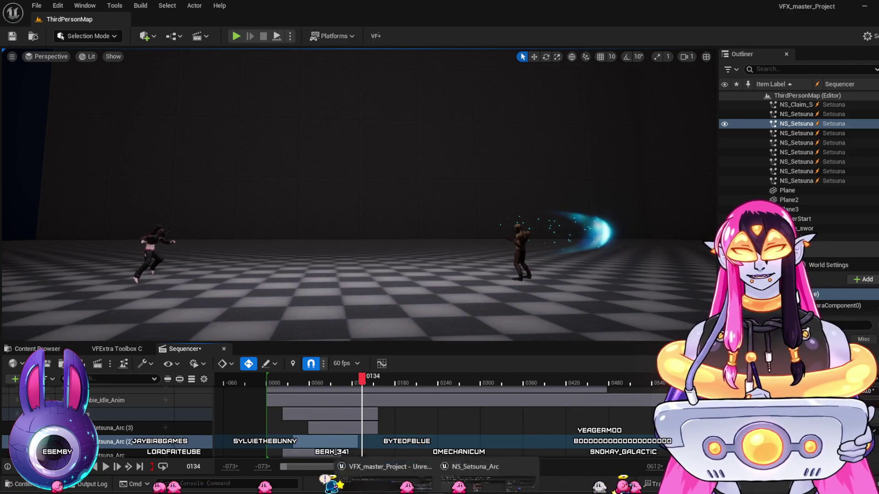
mouse_move(435, 489)
click(503, 439)
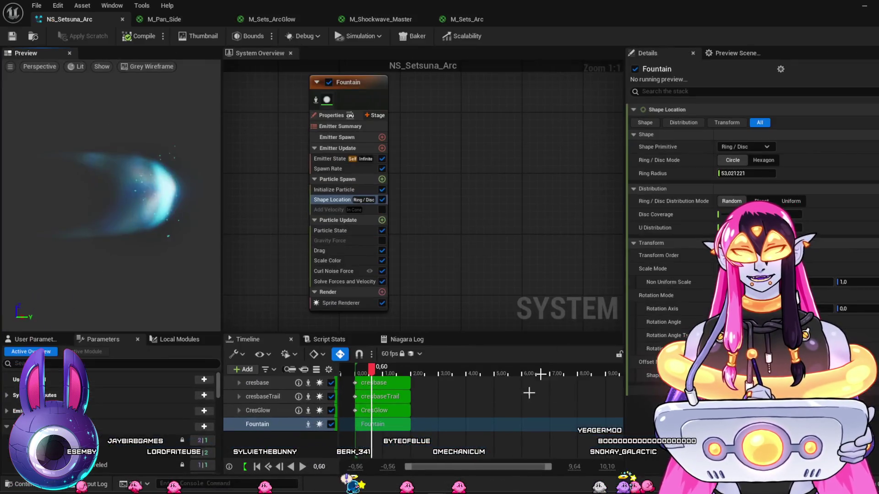
Re-enable the Add Velocity module on the Fountain emitter.
click(362, 209)
click(381, 210)
click(726, 227)
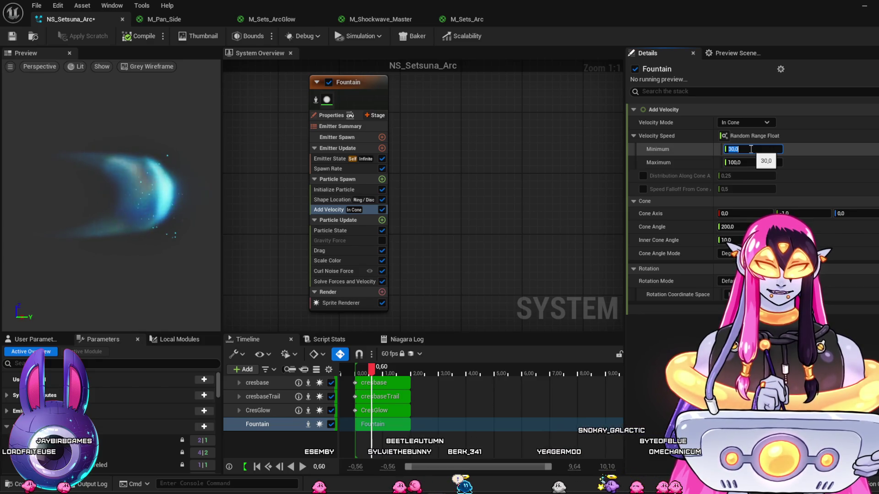
key(Return)
Make Velocity Speed a constant 100 and turn off Curl Noise Force.
click(745, 122)
click(732, 156)
key(ctrl+z)
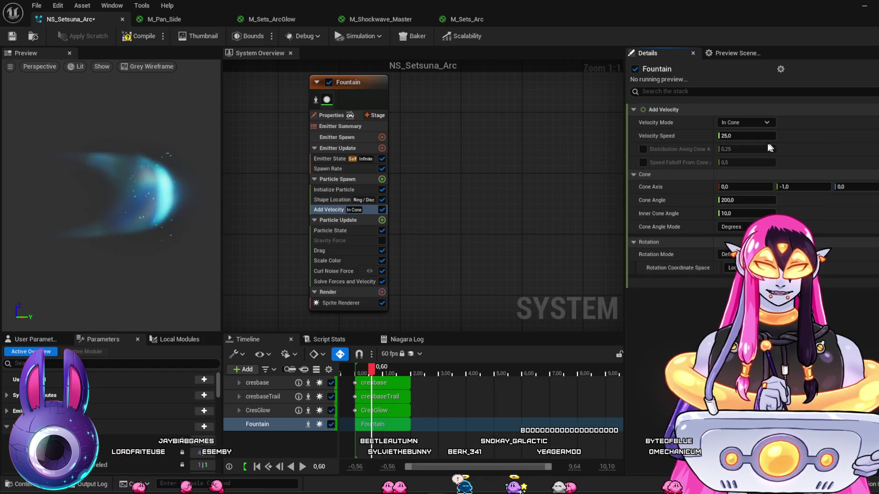
click(750, 136)
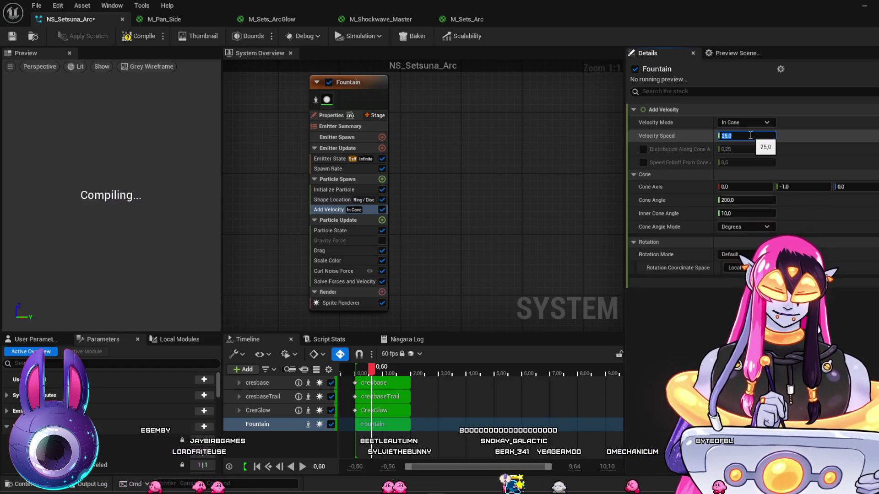
text(100)
key(Return)
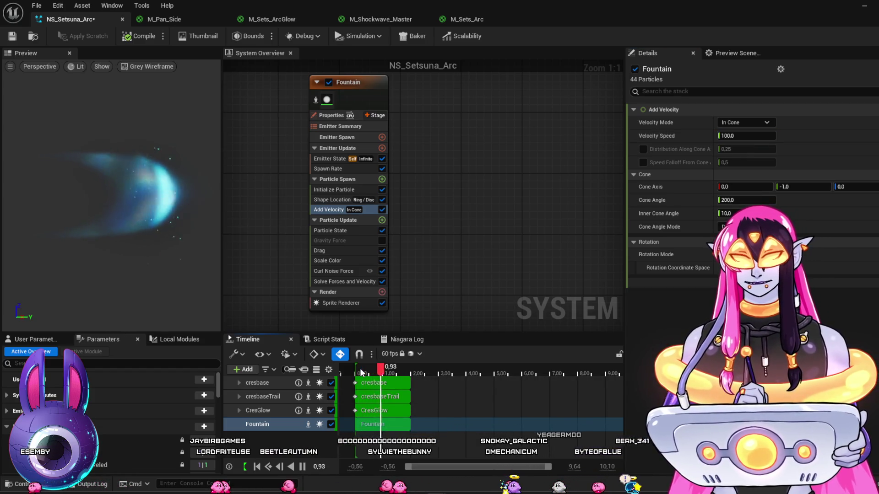
click(381, 271)
click(357, 371)
text(100)
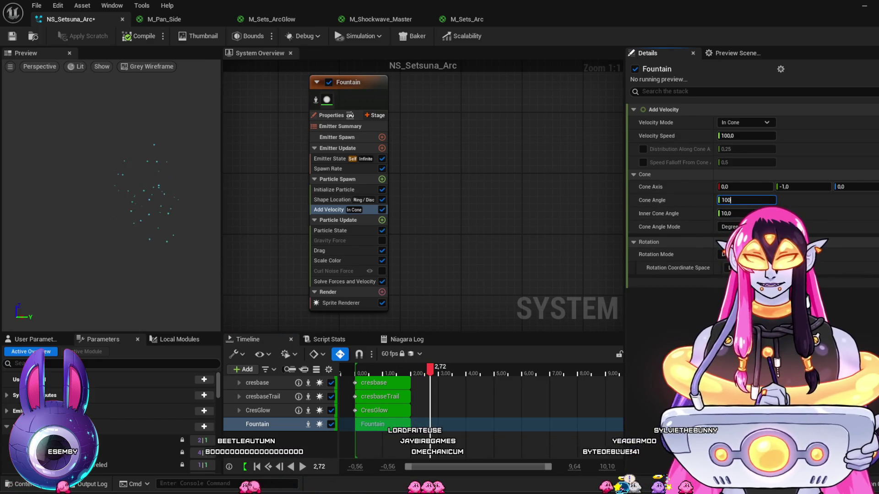
Set Cone Angle to 100 and lower Inner Cone Angle to 0, replaying the preview to check.
key(Return)
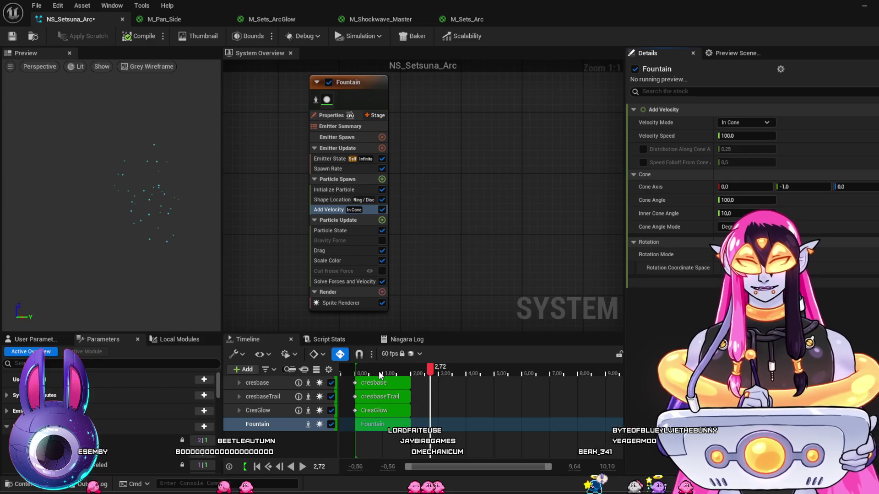
click(357, 371)
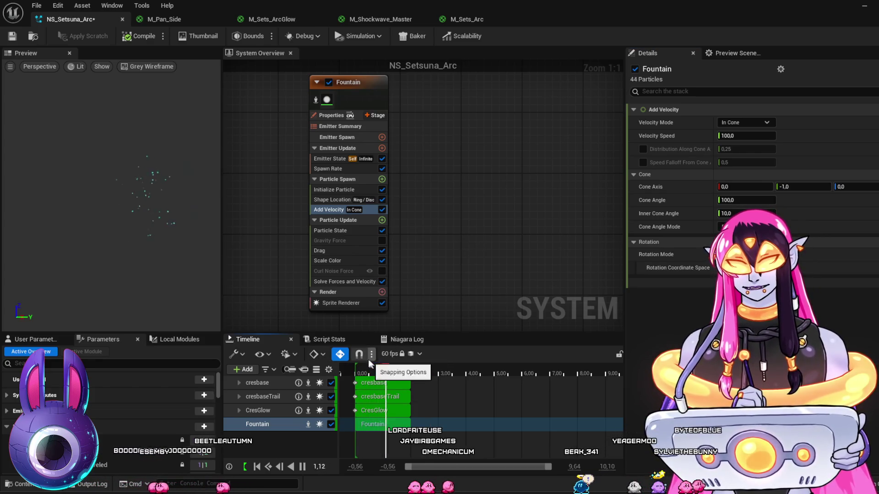
key(space)
drag(744, 213, 723, 213)
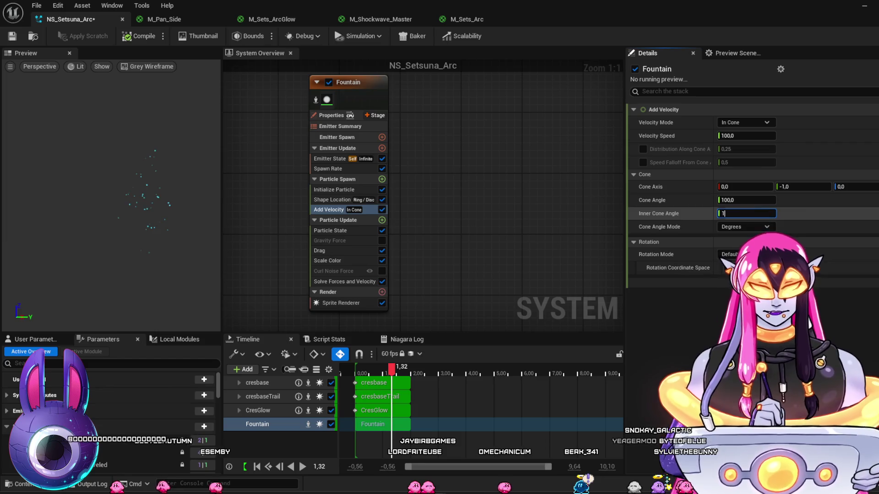
drag(371, 369, 352, 370)
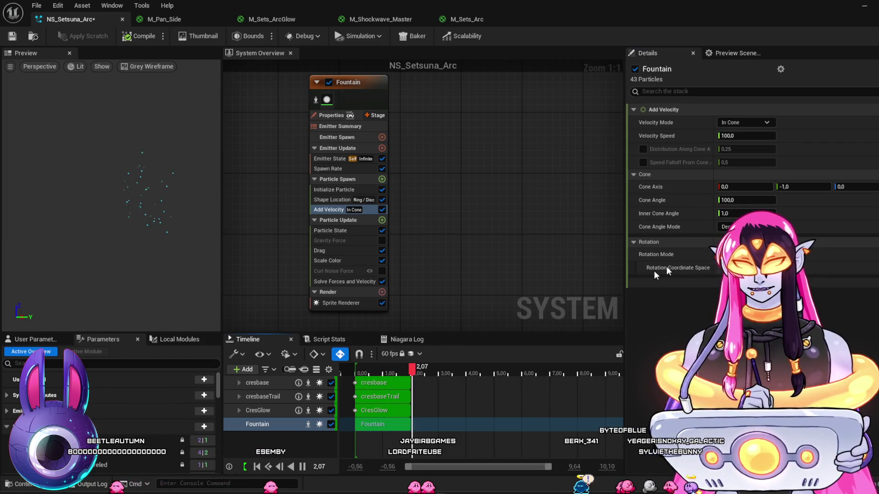
drag(746, 213, 732, 214)
click(746, 213)
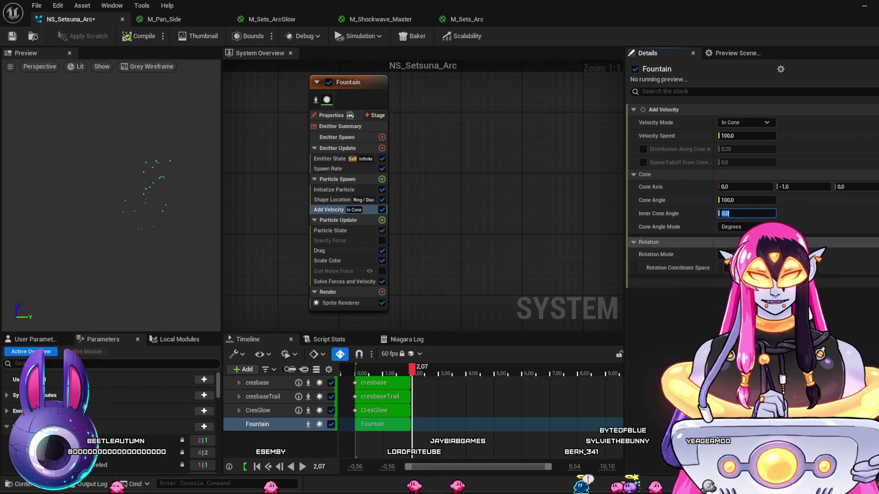
click(357, 370)
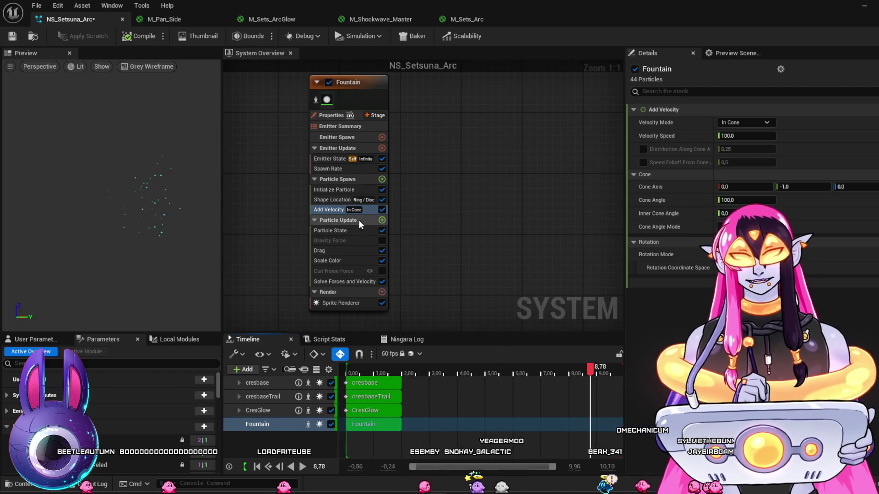
click(339, 200)
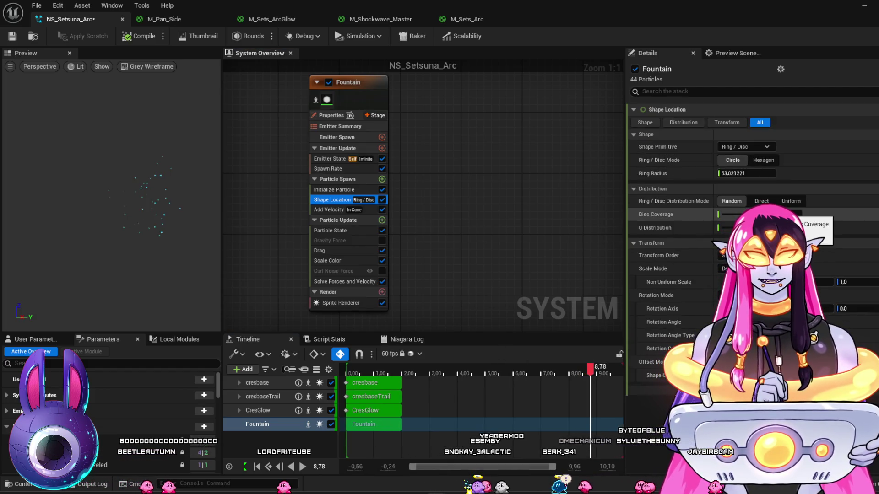
Lower Disc Coverage, try Uniform distribution then revert to Random, and save NS_Setsuna_Arc.
drag(778, 215, 653, 210)
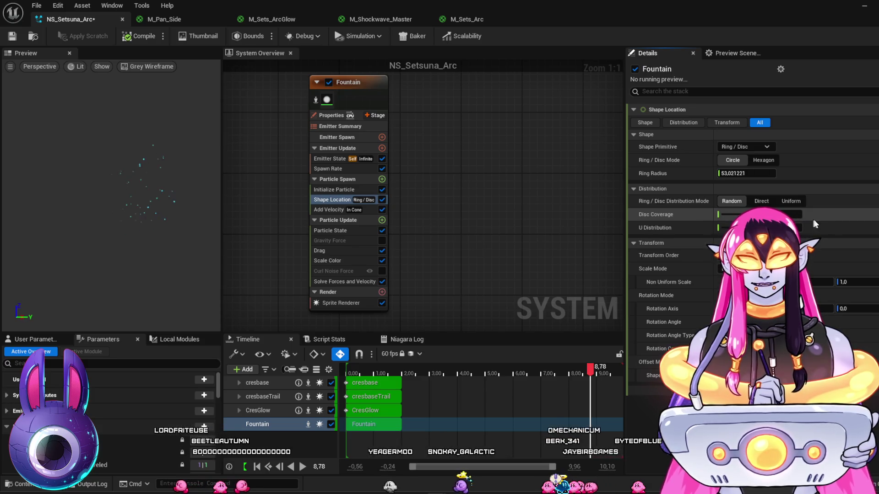
click(794, 201)
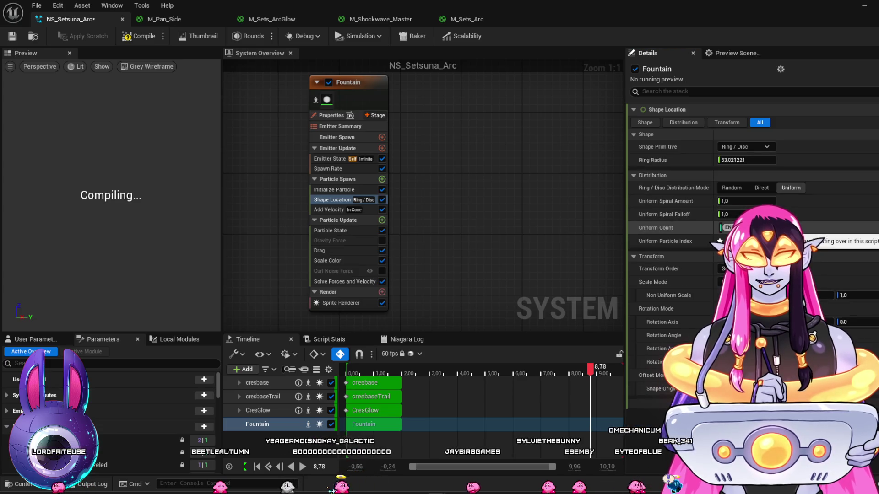
click(353, 369)
drag(353, 368, 376, 372)
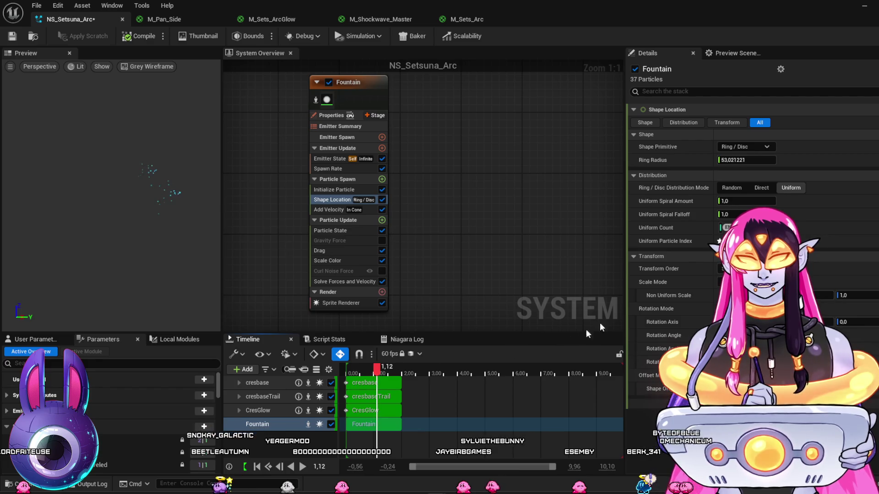
click(761, 188)
click(732, 186)
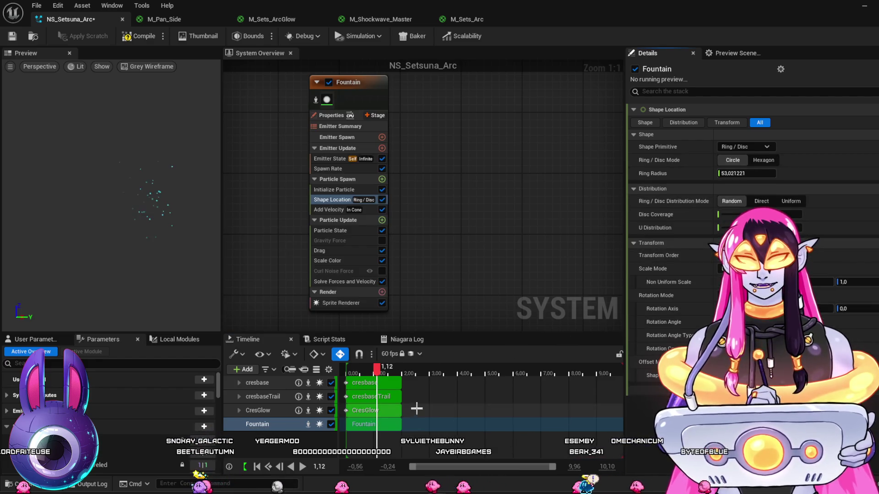
mouse_move(387, 372)
mouse_down()
mouse_move(364, 372)
mouse_move(383, 378)
mouse_up()
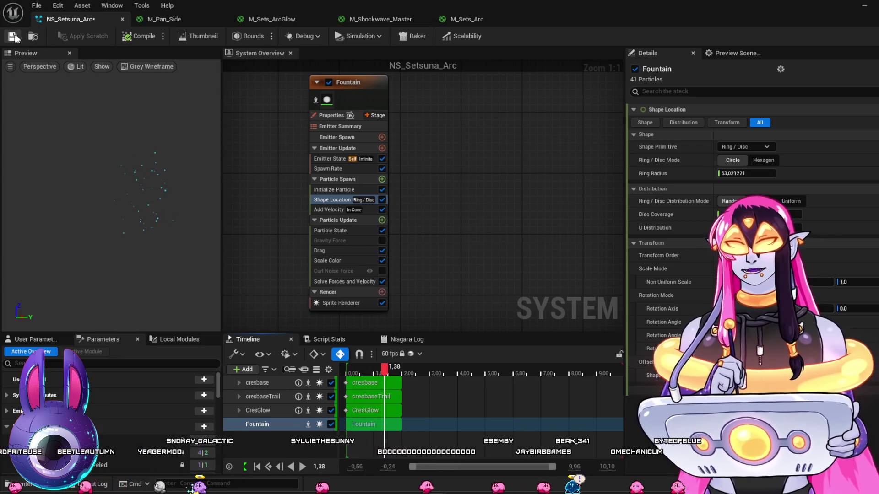
click(13, 36)
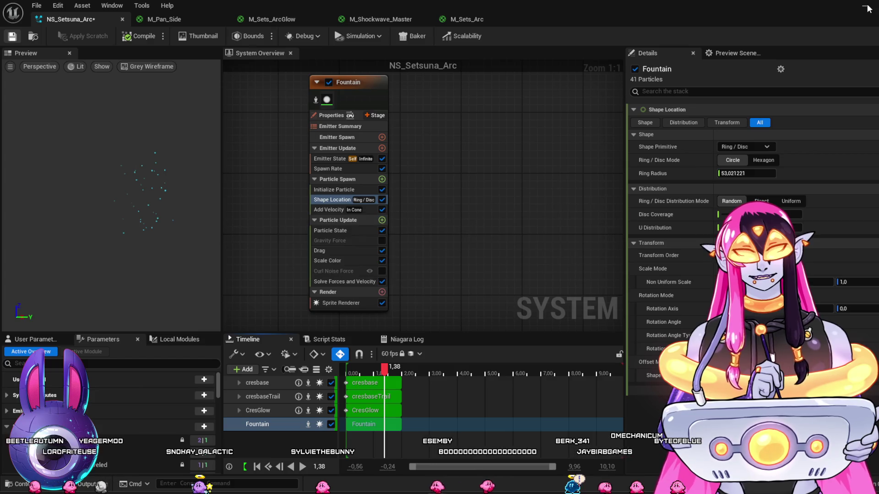
click(865, 7)
Rewind the level sequence to the start and play it to view the cyan arc.
click(270, 379)
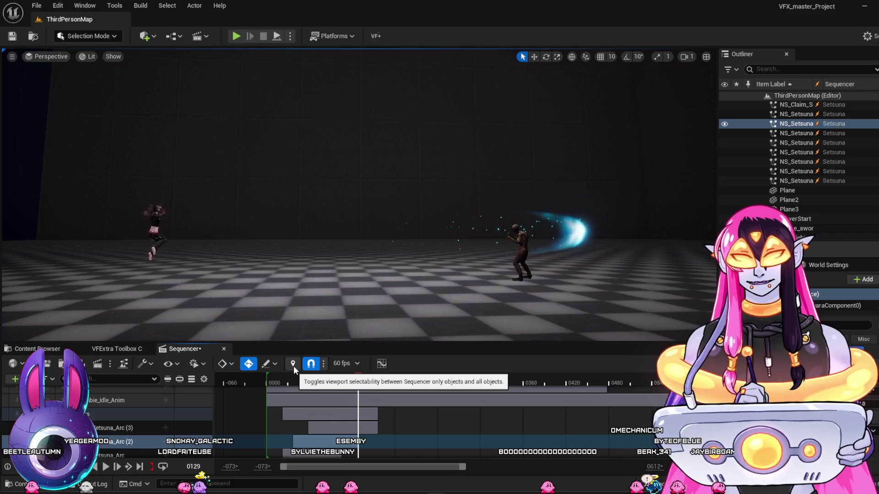
click(269, 381)
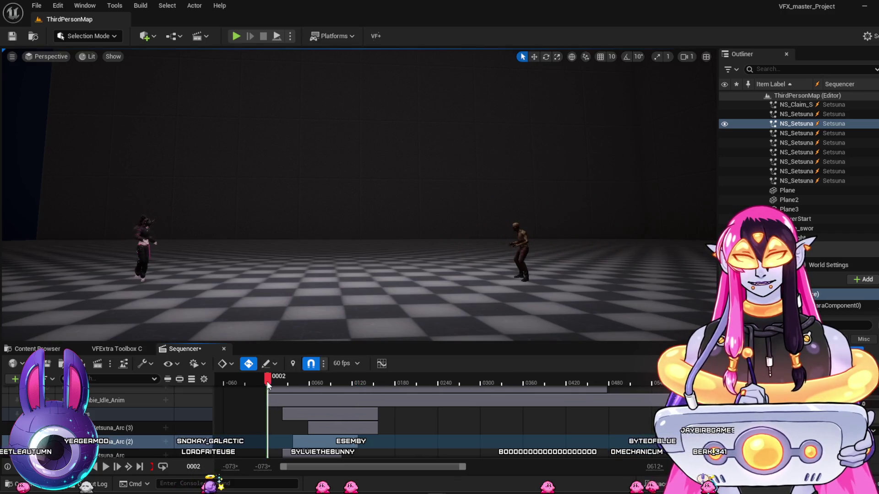
key(space)
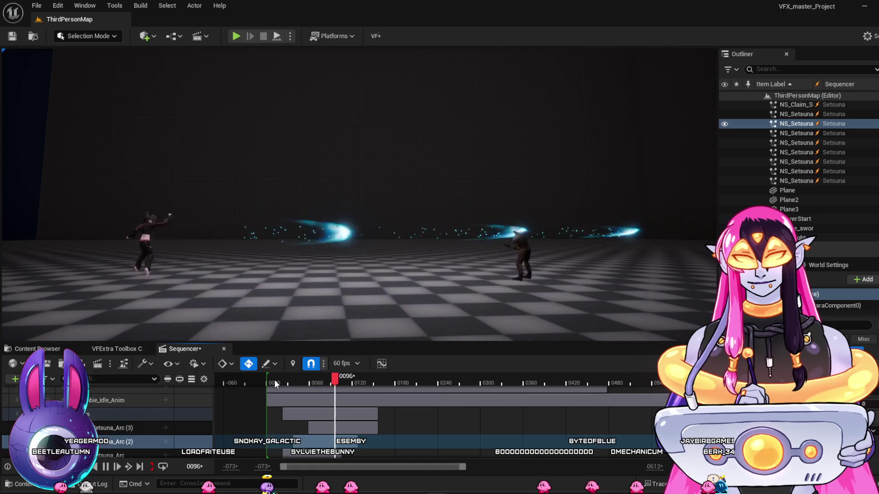
key(space)
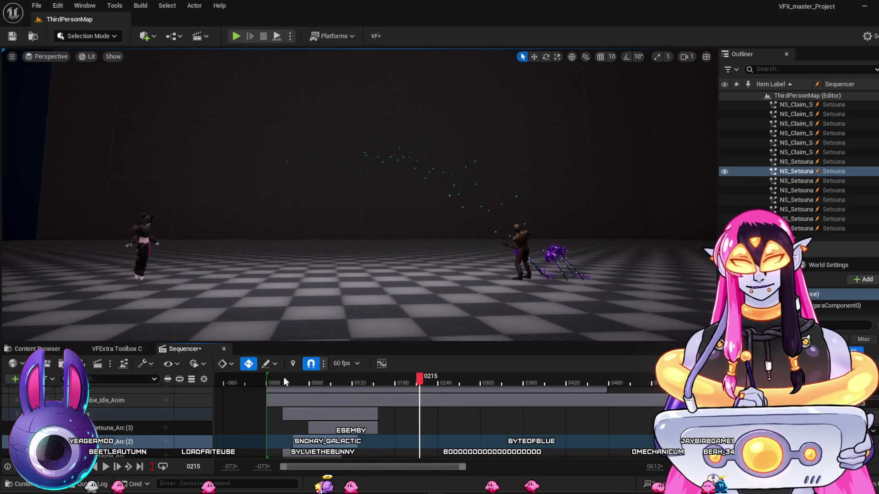
Replay the sequence, stop it, and scrub back to frame 0085 to review the arc.
click(269, 381)
key(space)
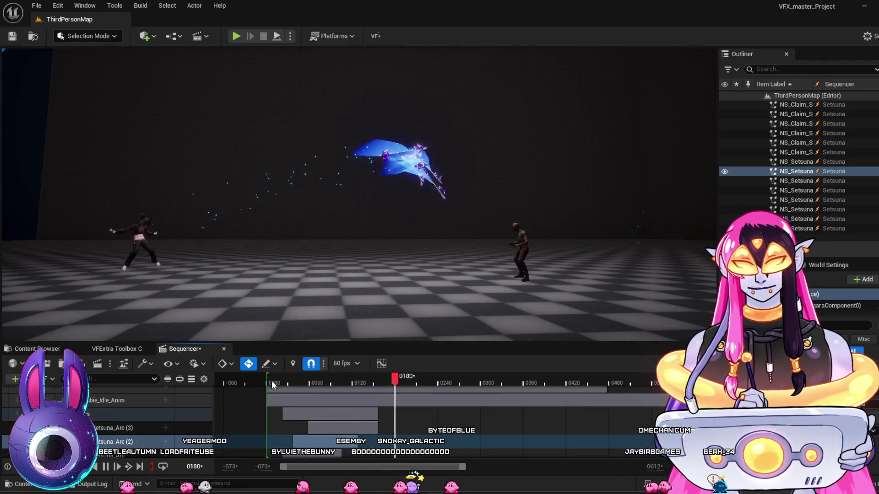
key(space)
mouse_move(271, 380)
mouse_down()
mouse_move(353, 397)
mouse_move(281, 393)
mouse_move(313, 404)
mouse_move(298, 380)
mouse_move(270, 387)
mouse_move(327, 391)
mouse_up()
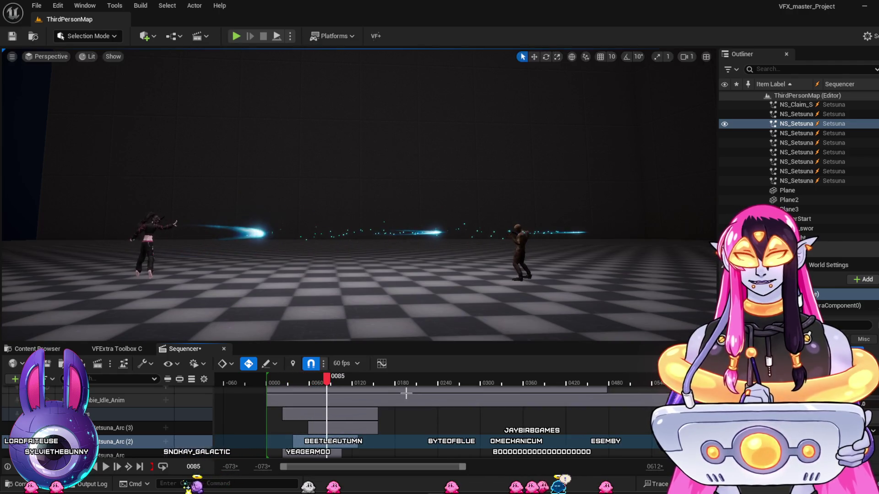
click(462, 458)
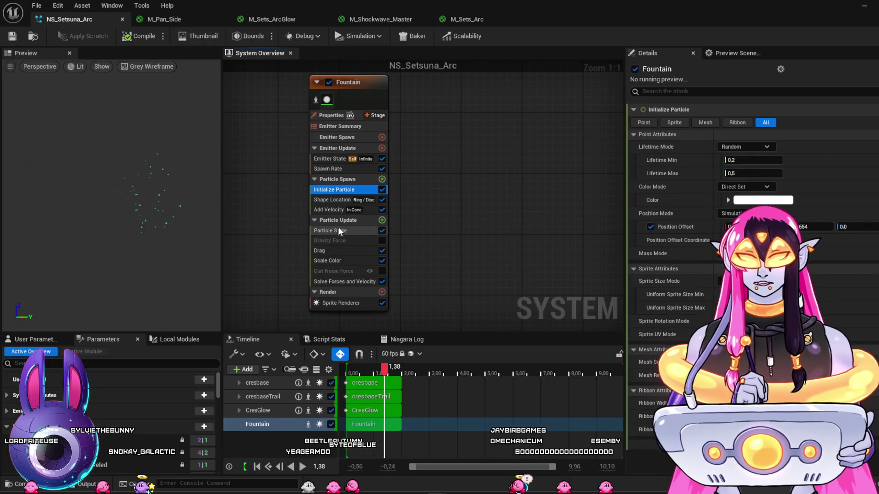
Set the Fountain's Scale Color gradient stop to cyan and fit the FloatCurve graph to its keys.
click(336, 260)
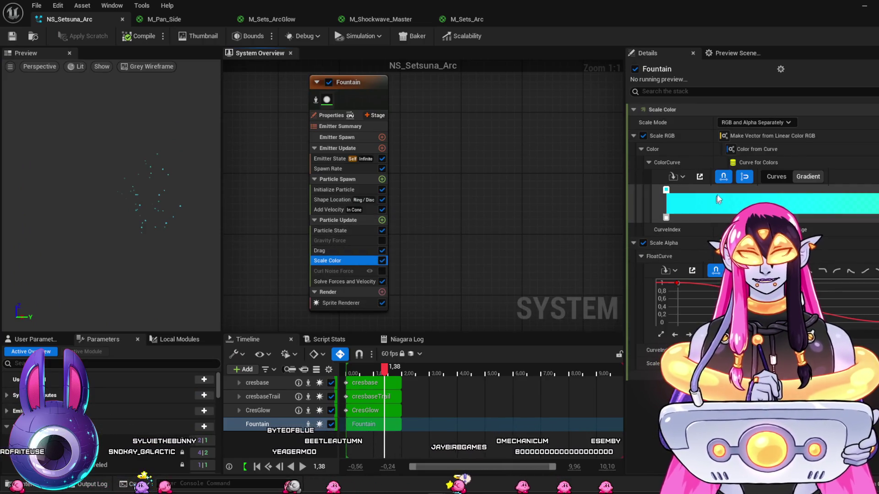
double_click(666, 190)
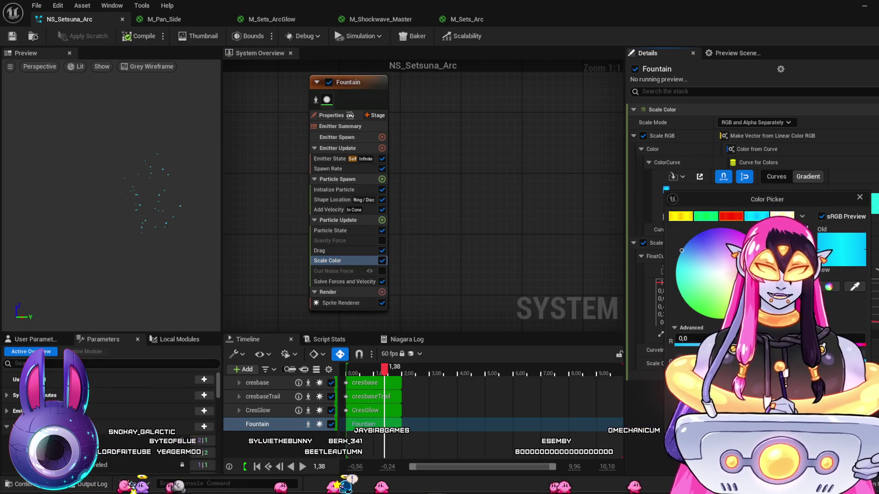
click(860, 197)
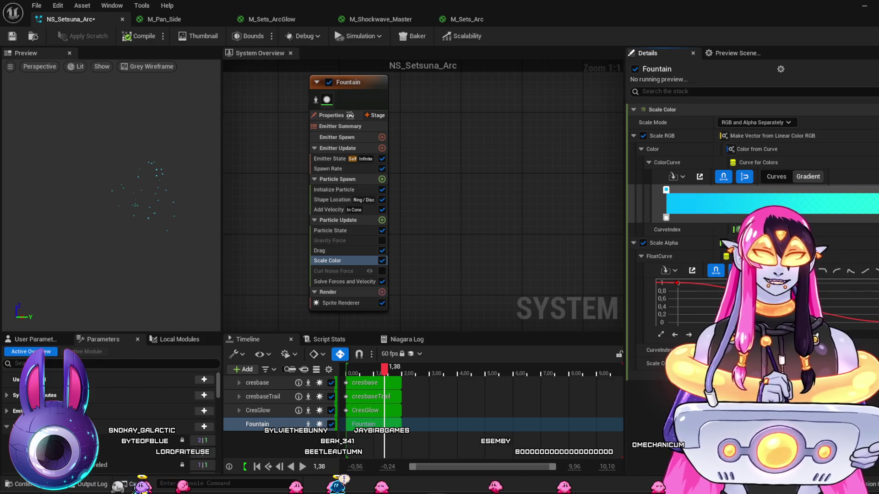
double_click(666, 190)
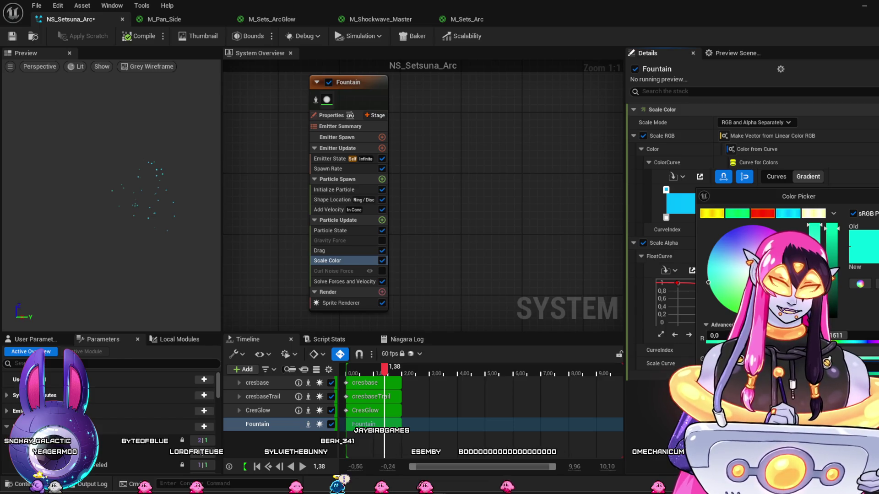
key(Escape)
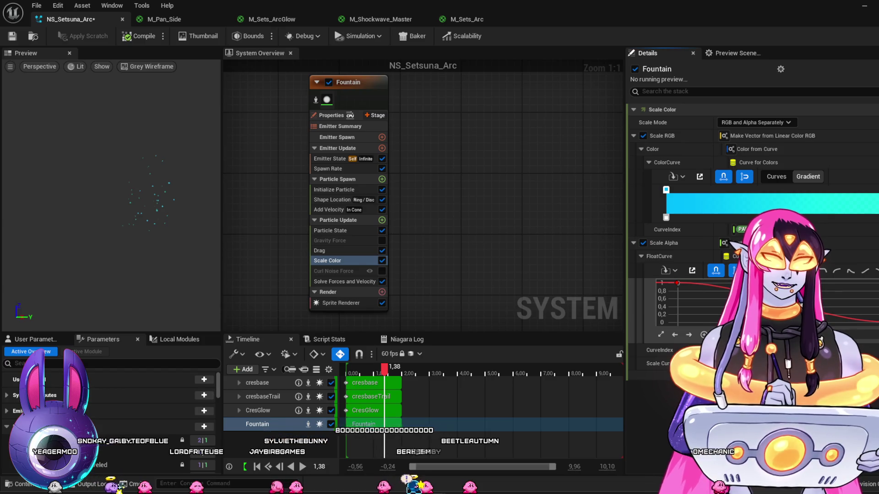
click(854, 272)
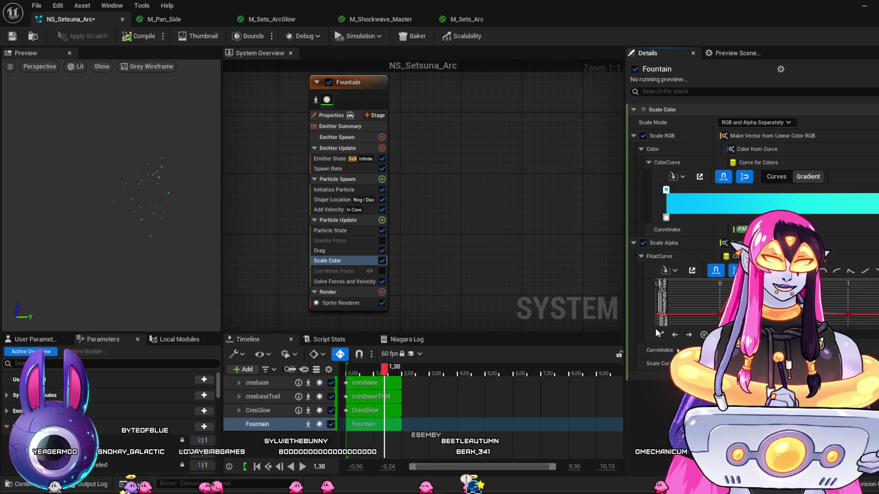
Save NS_Setsuna_Arc and replay the level sequence in ThirdPersonMap.
click(14, 39)
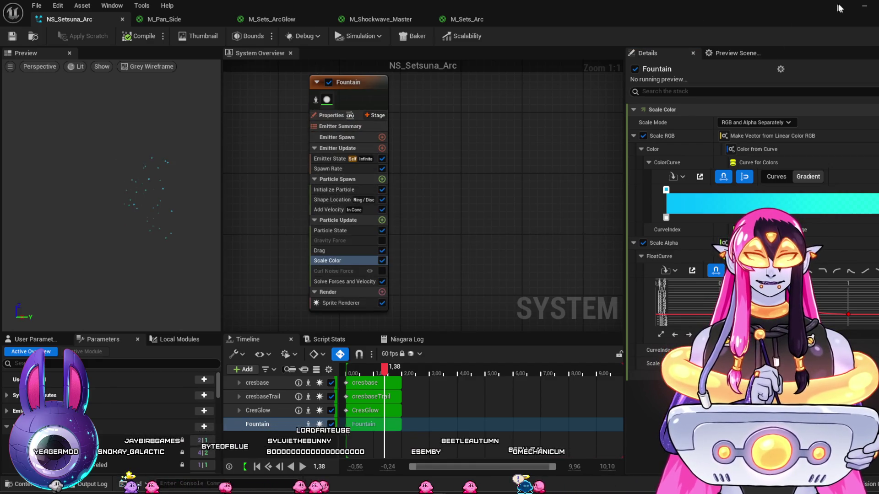
click(864, 6)
key(space)
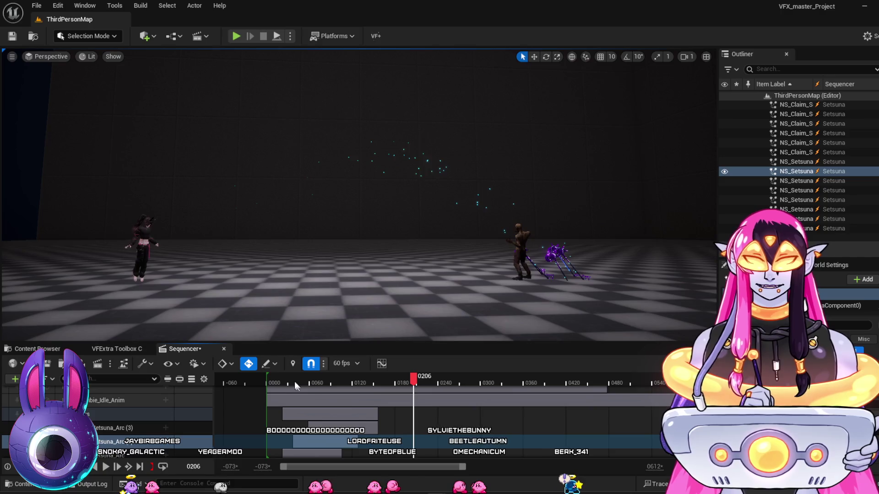
Rewind the sequence to frame 0000 and play it to view the cyan arcs.
click(263, 383)
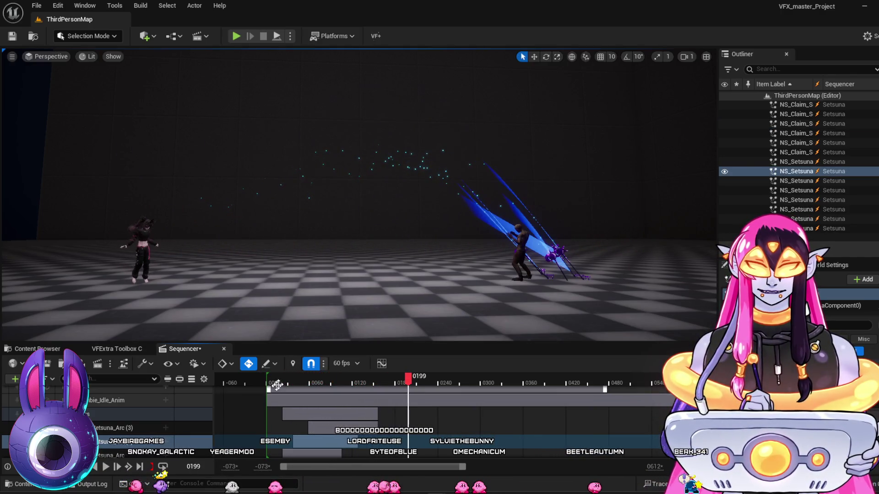
click(276, 384)
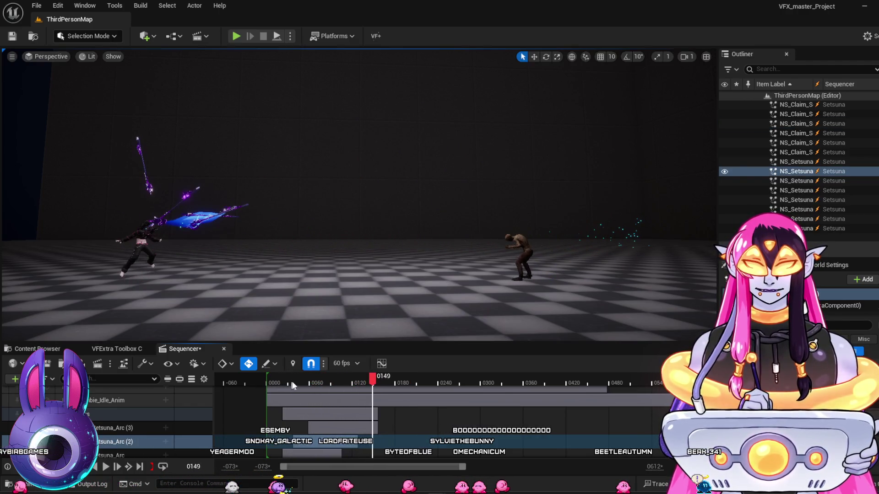
click(267, 382)
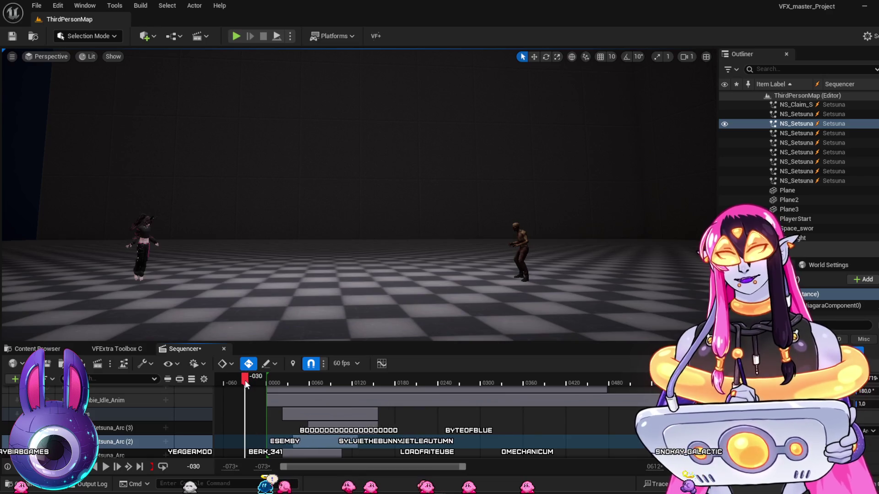
key(space)
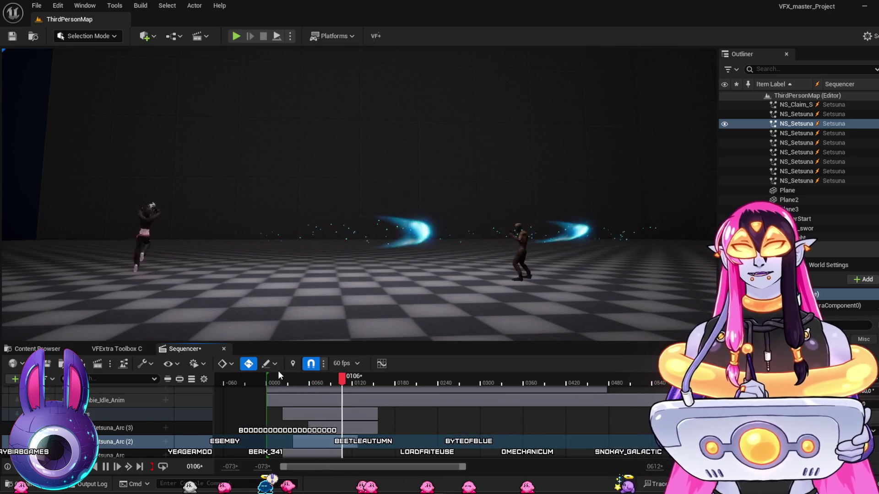
key(space)
Replay the sequence from near the start, then scrub to frame 0047 to inspect the arc.
click(270, 382)
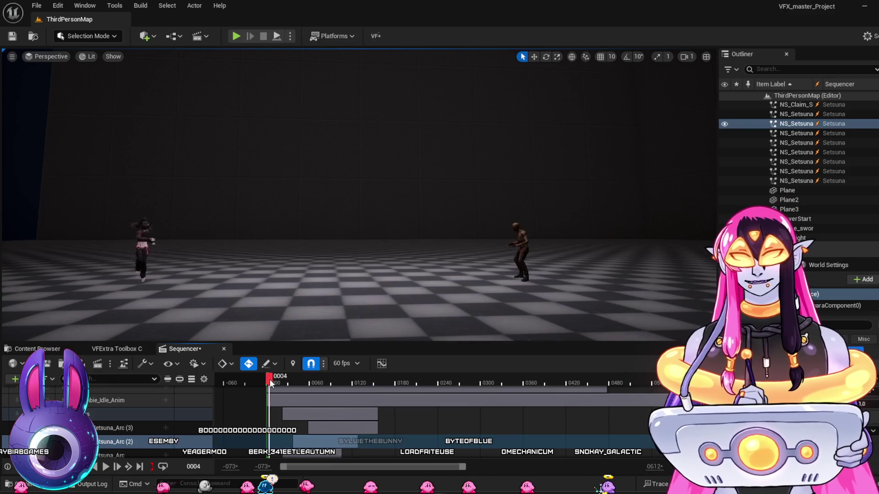
key(space)
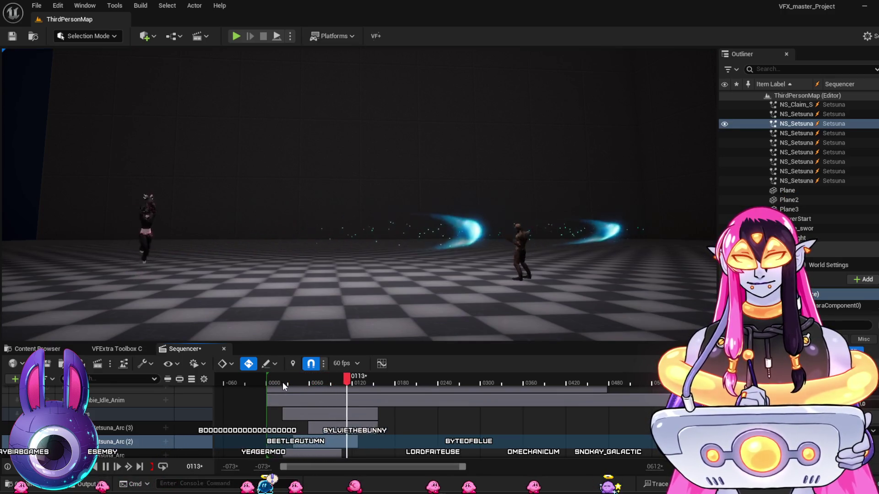
click(258, 379)
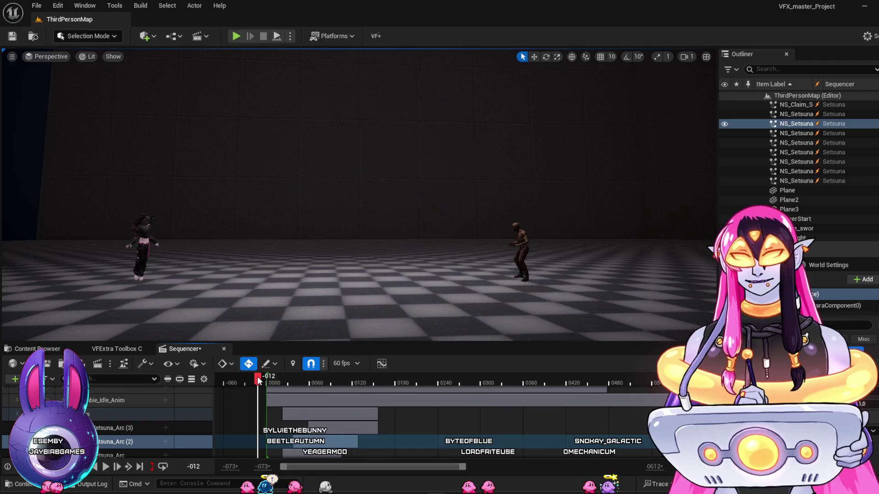
key(space)
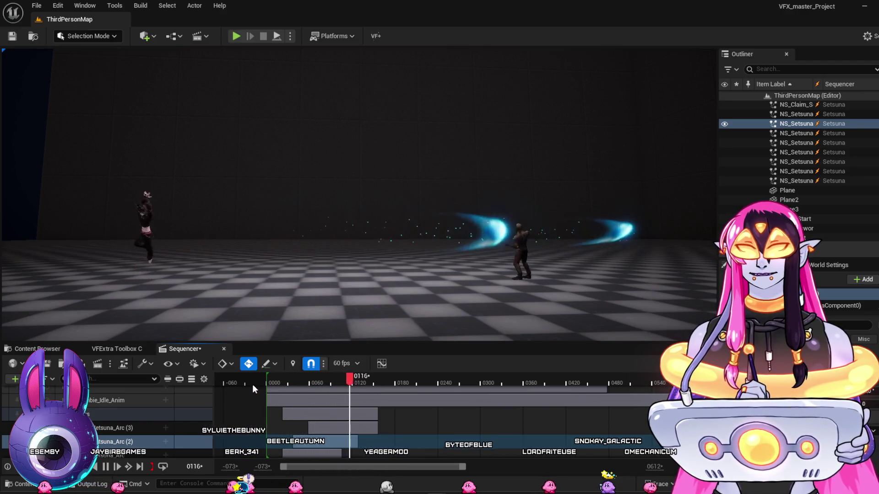
click(267, 380)
drag(266, 384, 300, 392)
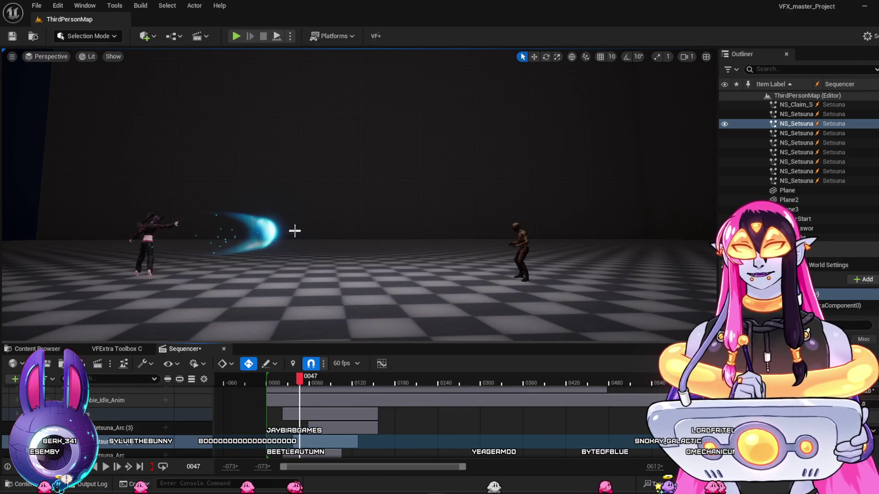
key(ctrl+e)
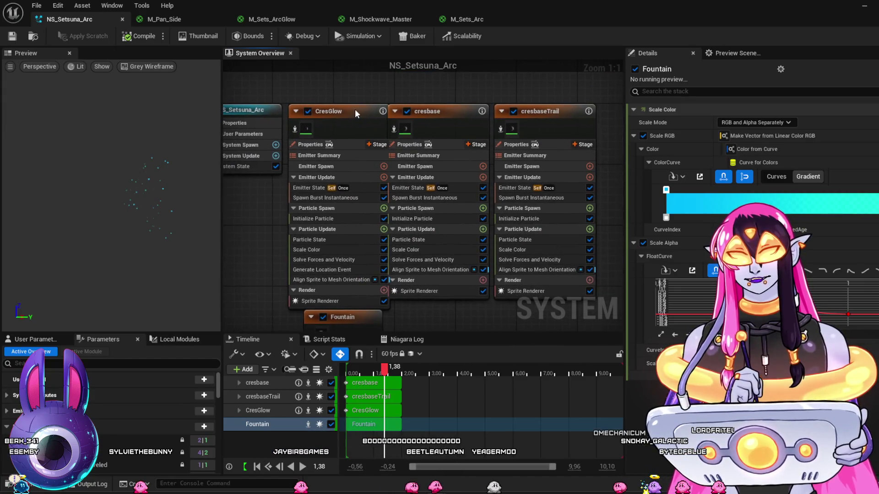
Select the CresGlow emitter, scrub the preview to 0.05 s, and show its Initialize Particle settings.
click(355, 109)
click(351, 369)
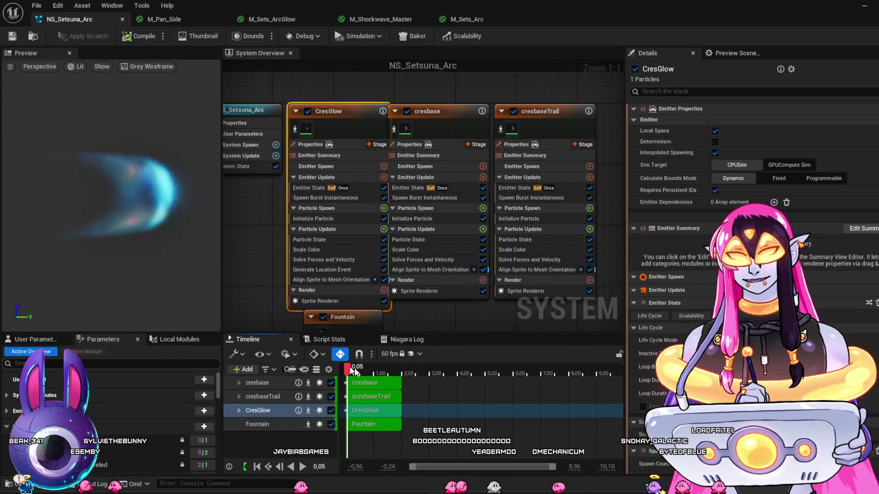
drag(350, 369, 358, 373)
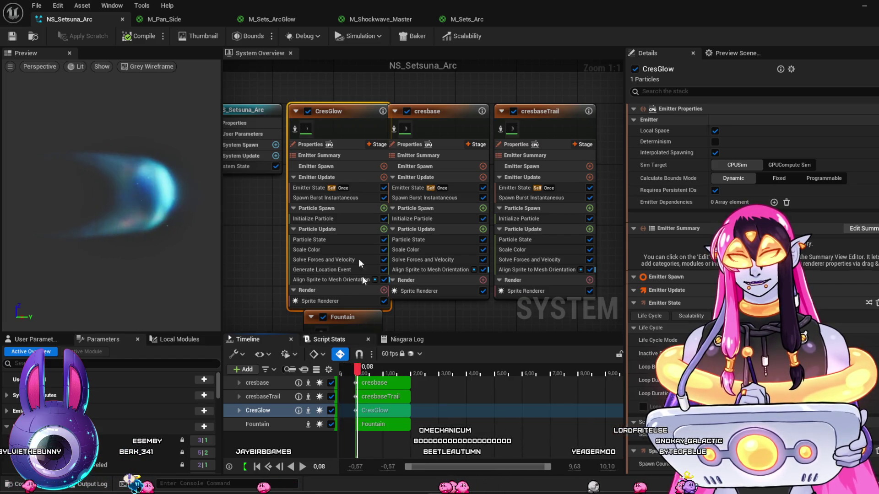
click(355, 199)
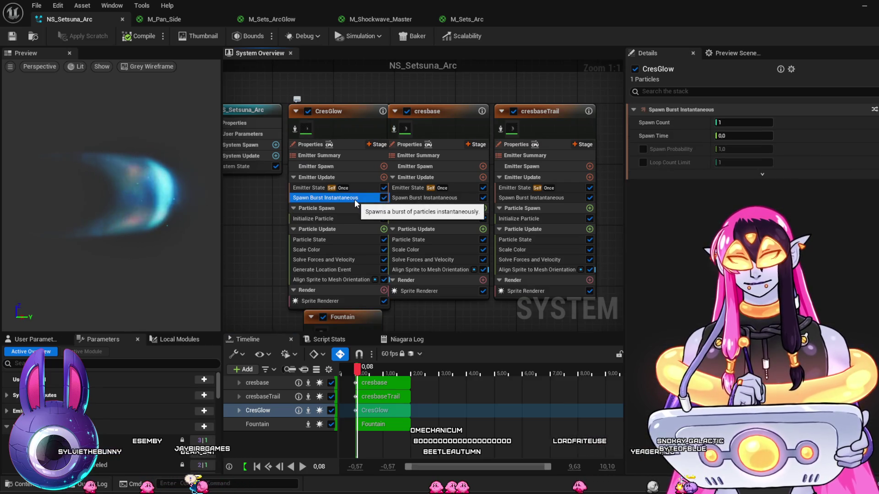
click(370, 188)
click(361, 218)
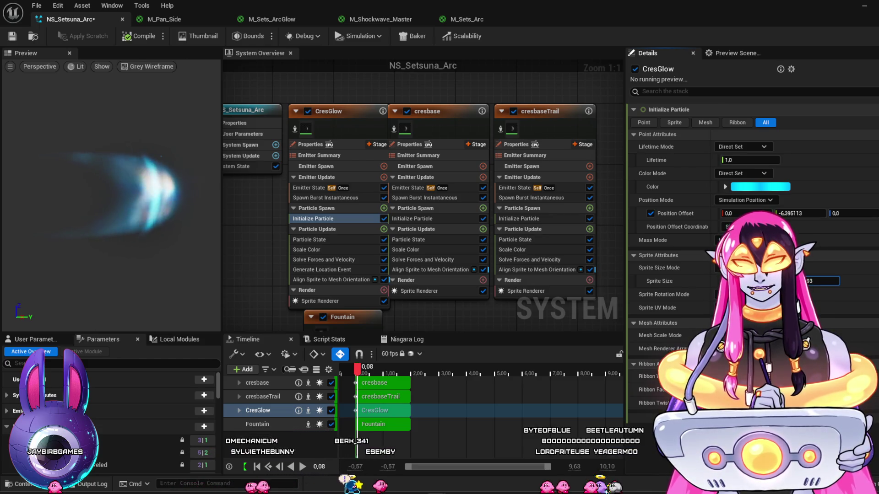
Set CresGlow's Sprite Size to 0,072.
key(Return)
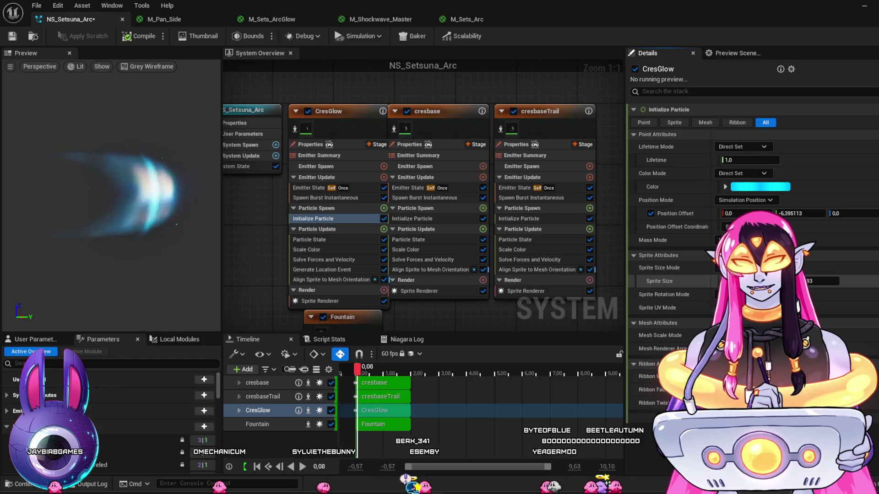
click(822, 281)
text(0,09)
key(BackSpace)
text(75)
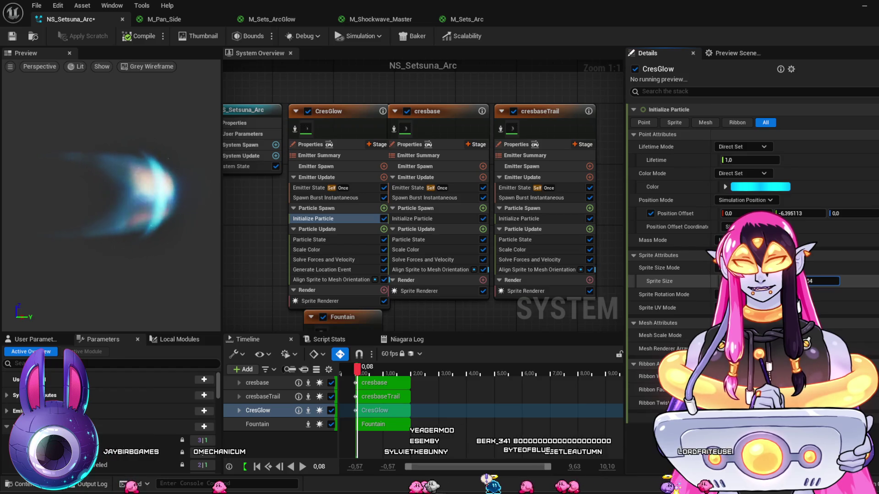
key(BackSpace)
text(2)
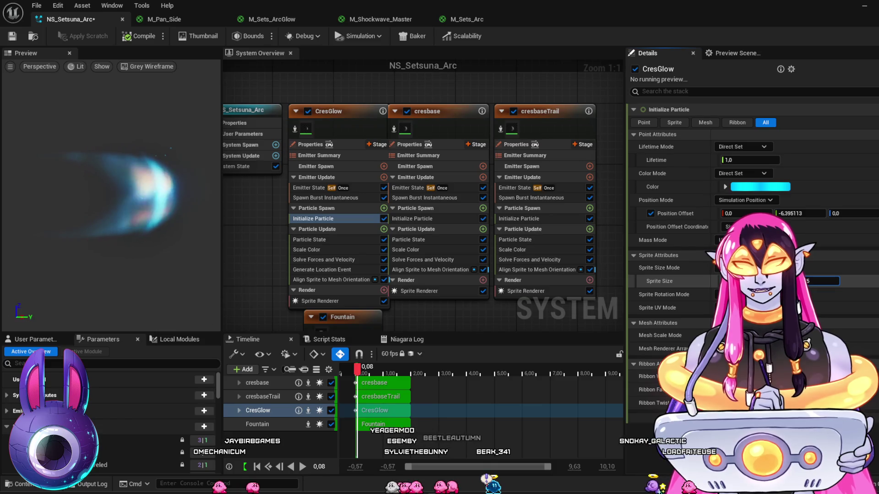
Adjust CresGlow's Position Offset Y value and save NS_Setsuna_Arc.
click(801, 214)
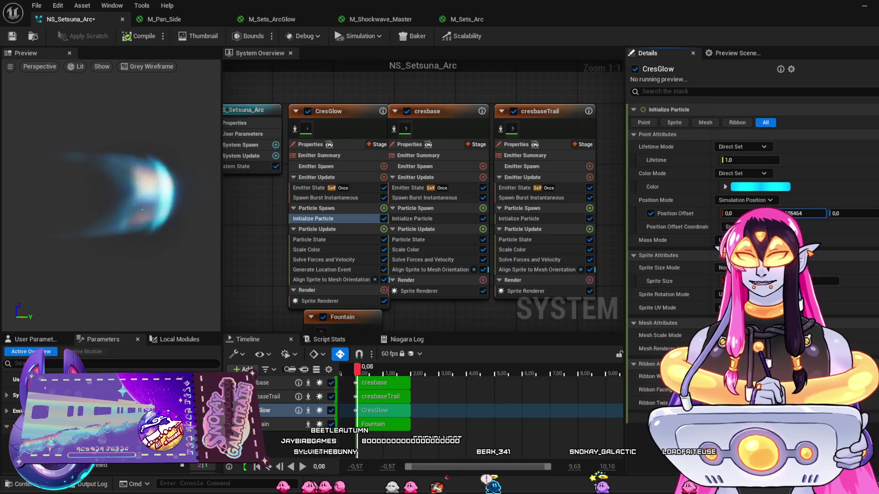
text(50309)
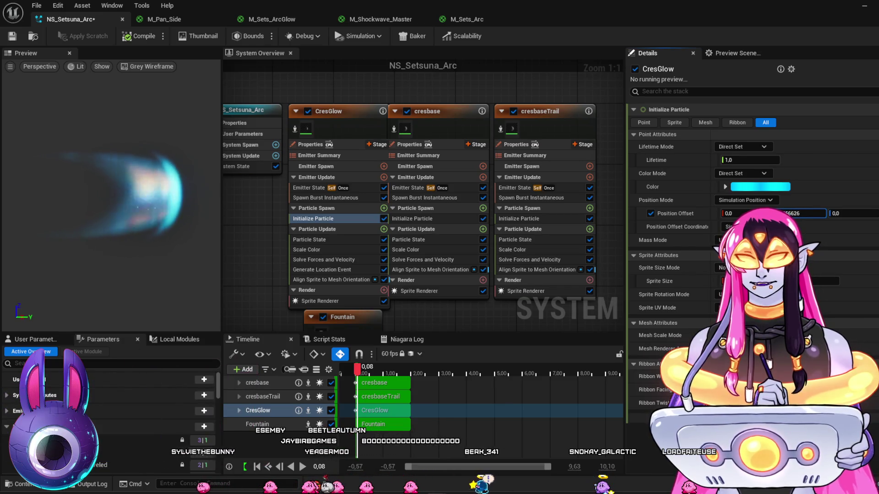
text(02042)
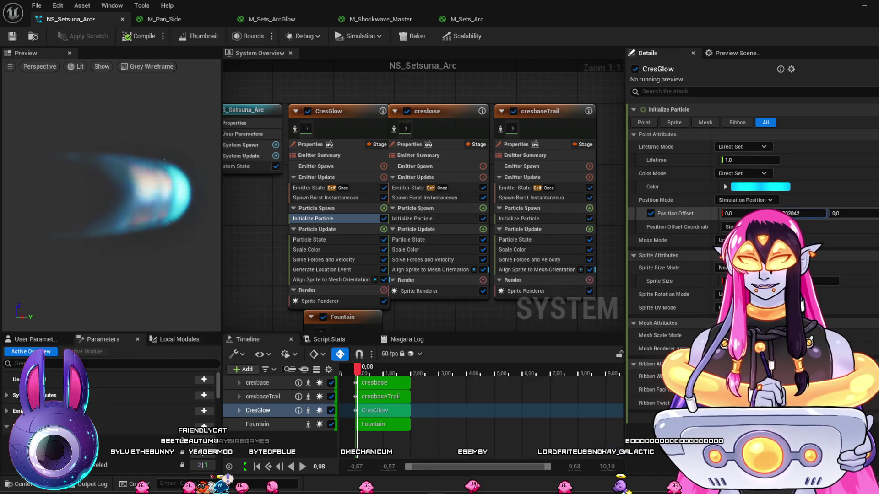
mouse_move(796, 213)
mouse_down()
mouse_move(806, 213)
mouse_move(796, 214)
mouse_up()
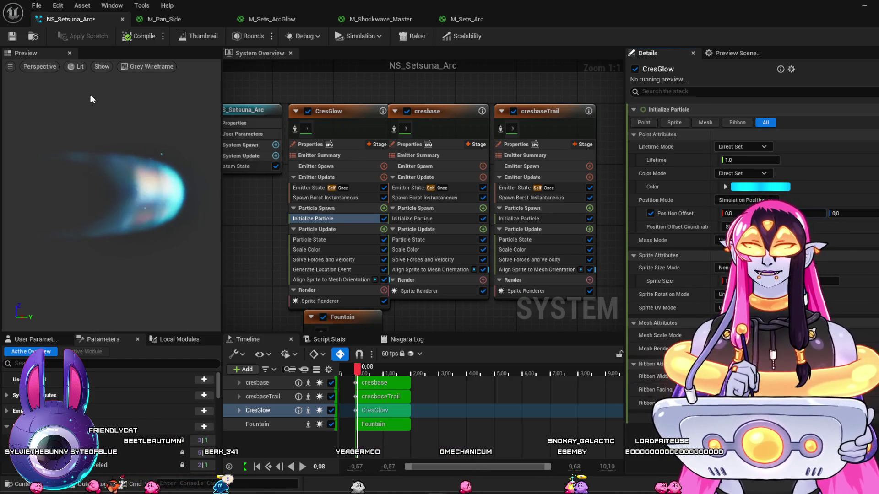
click(14, 37)
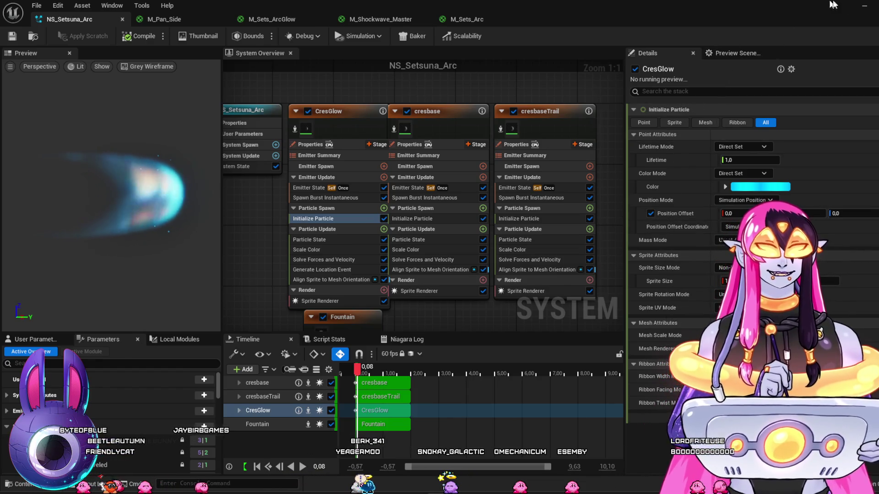
key(alt+Tab)
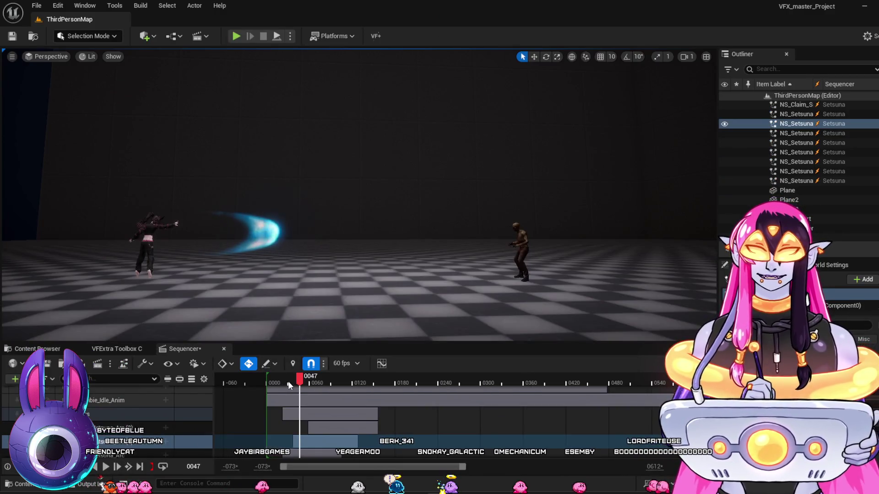
Rewind the sequence to the start and play the cyan arc flying between the characters.
click(269, 381)
key(space)
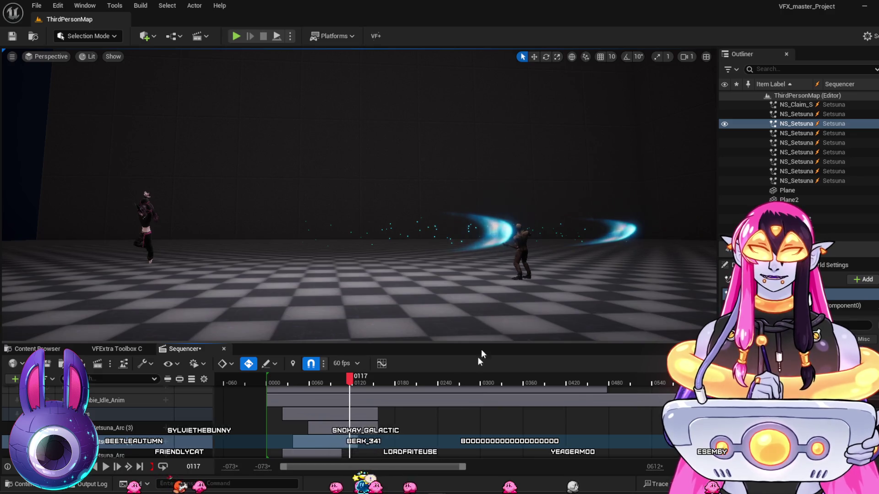
mouse_move(437, 492)
click(476, 454)
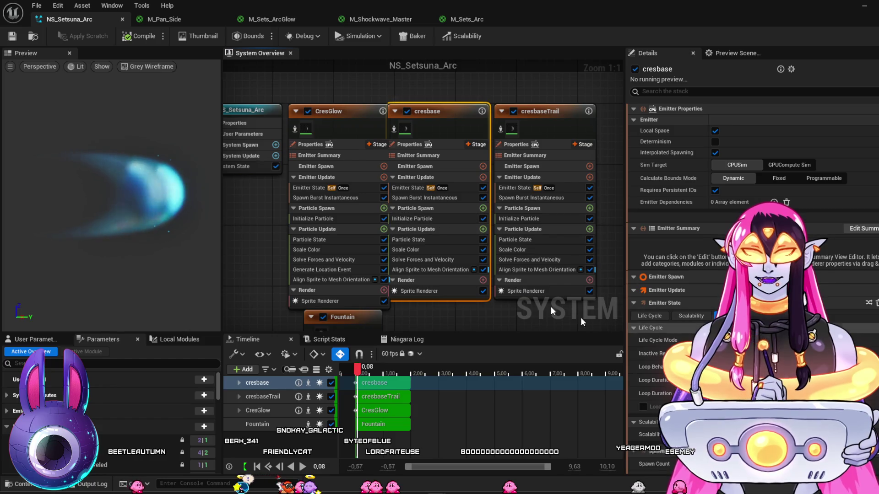
Shift the cresbase emitter's Initialize Particle colour toward blue and save the system.
click(436, 250)
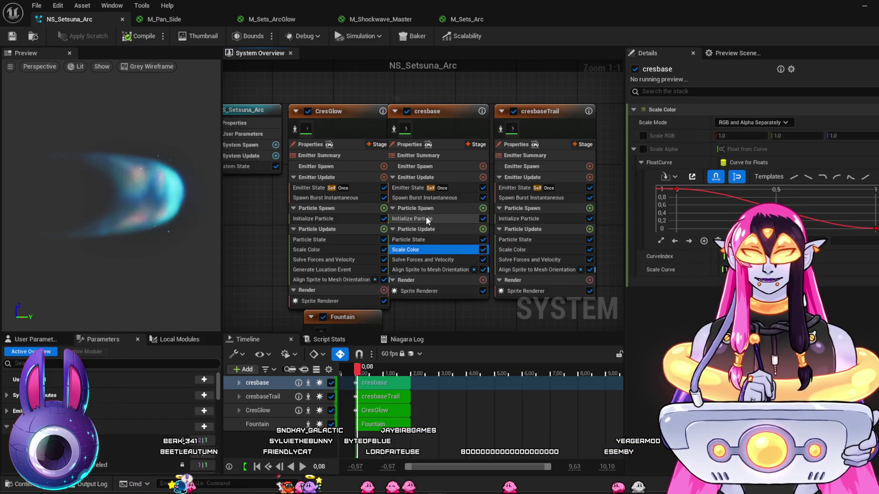
click(425, 218)
click(756, 186)
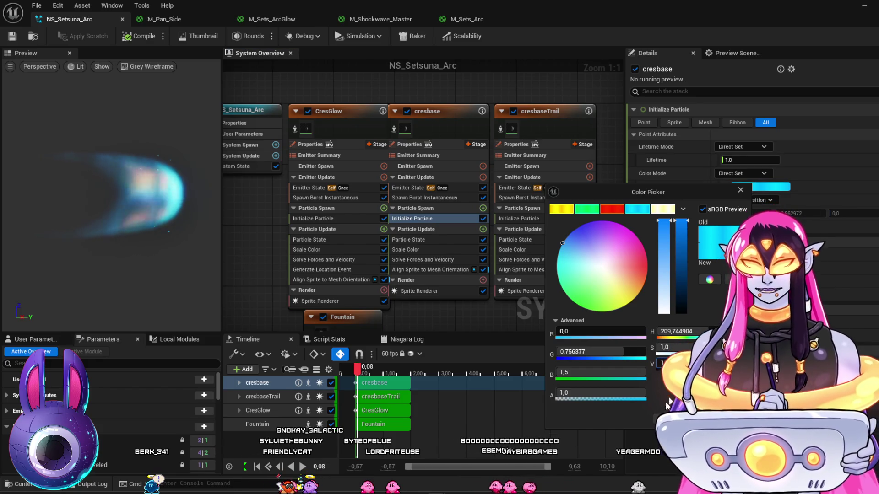
key(Return)
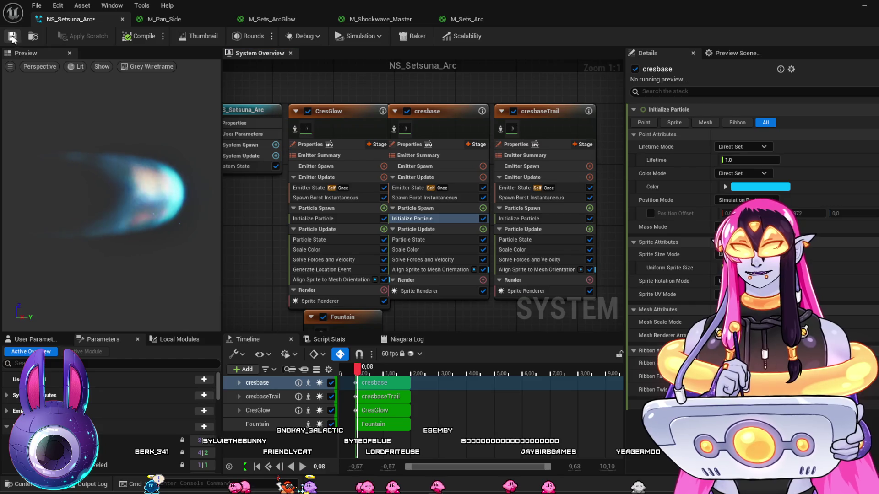
click(13, 37)
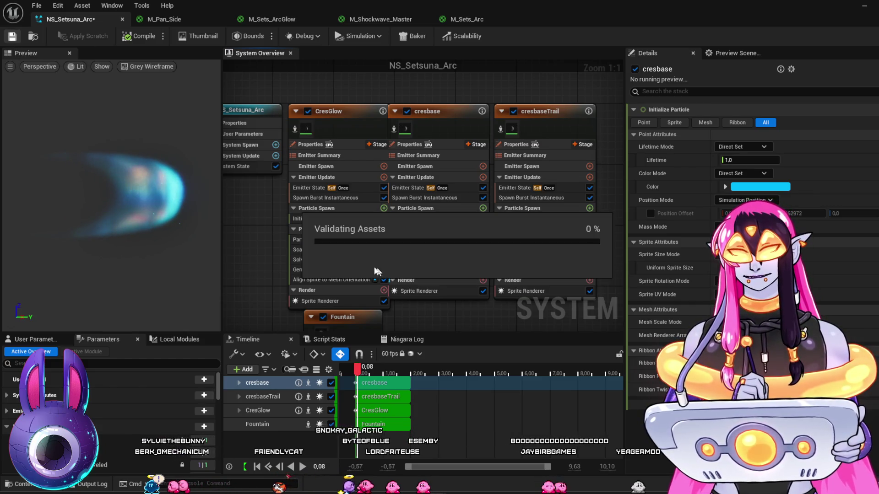
Make CresGlow's particle colour a deeper blue (G 1,083122, B 5,0) and save NS_Setsuna_Arc.
click(336, 220)
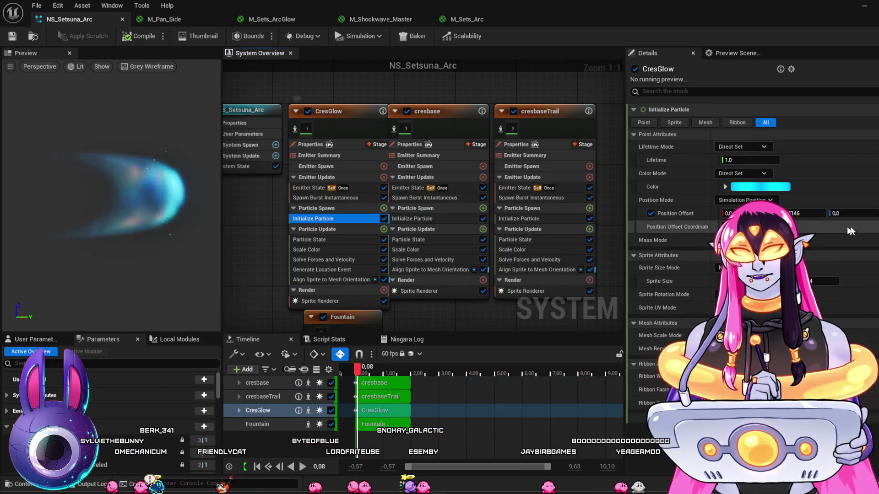
click(771, 188)
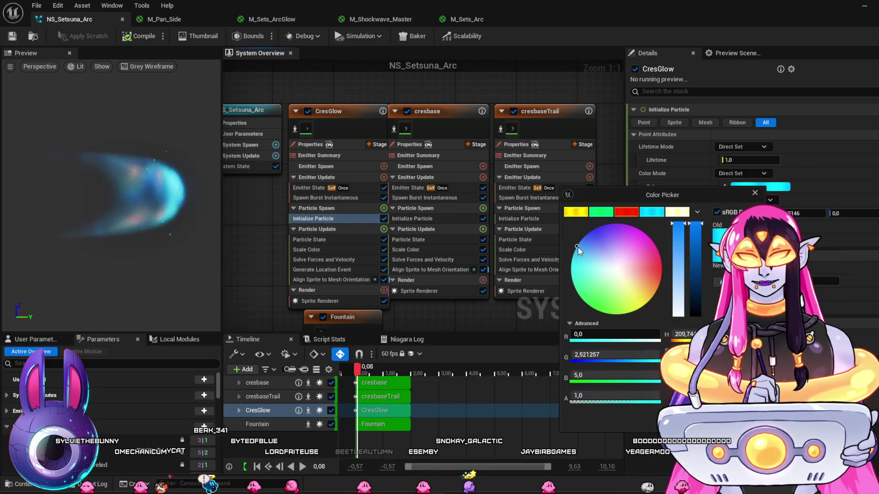
drag(577, 246, 579, 240)
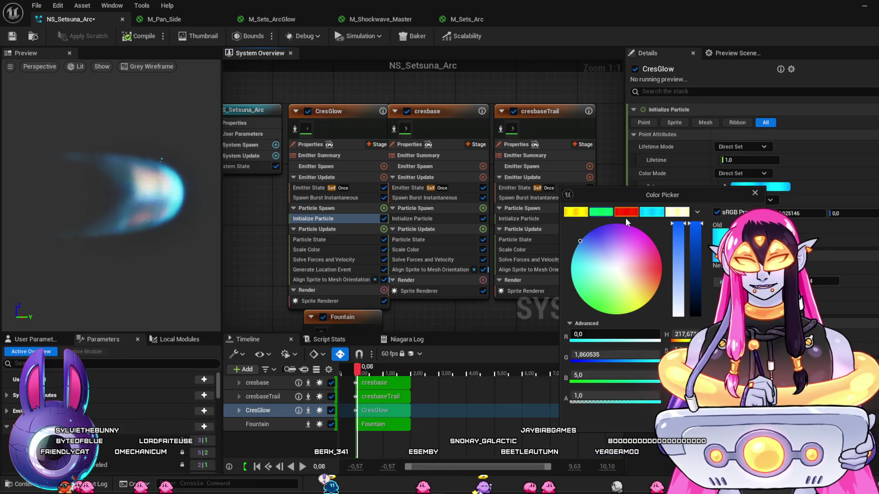
mouse_move(581, 241)
mouse_down()
mouse_move(601, 233)
mouse_move(582, 235)
mouse_move(597, 254)
mouse_up()
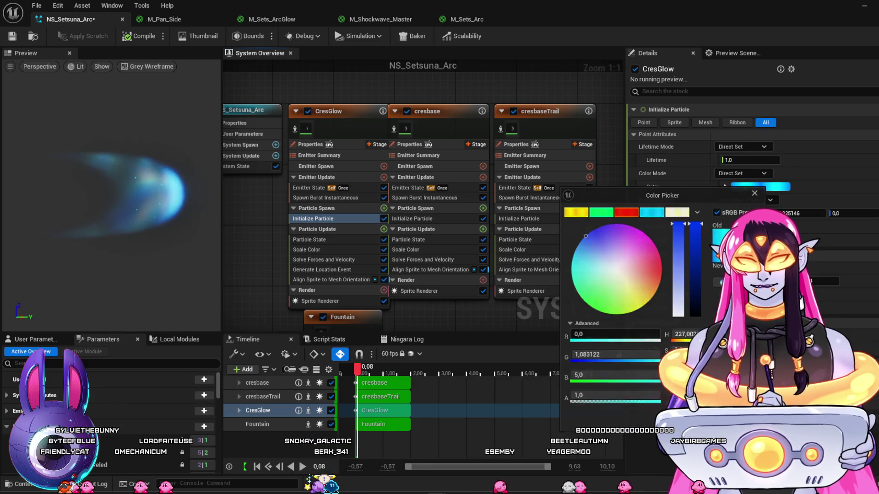
click(96, 79)
click(13, 38)
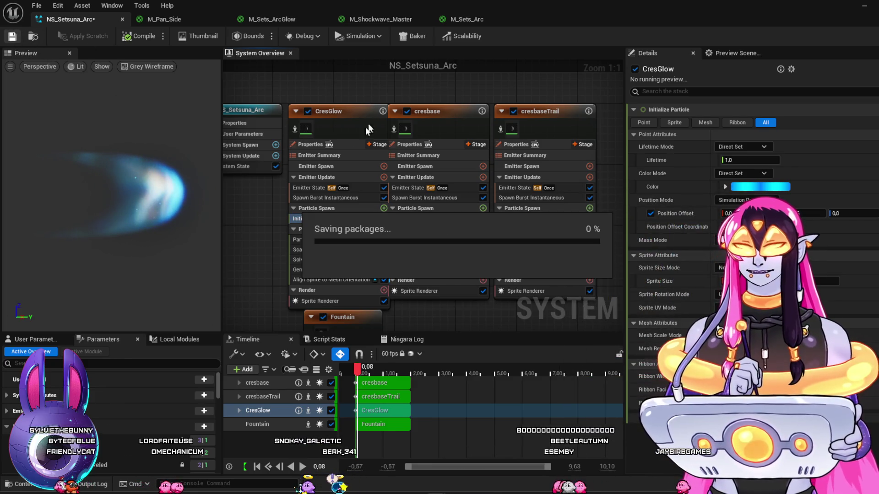
click(865, 6)
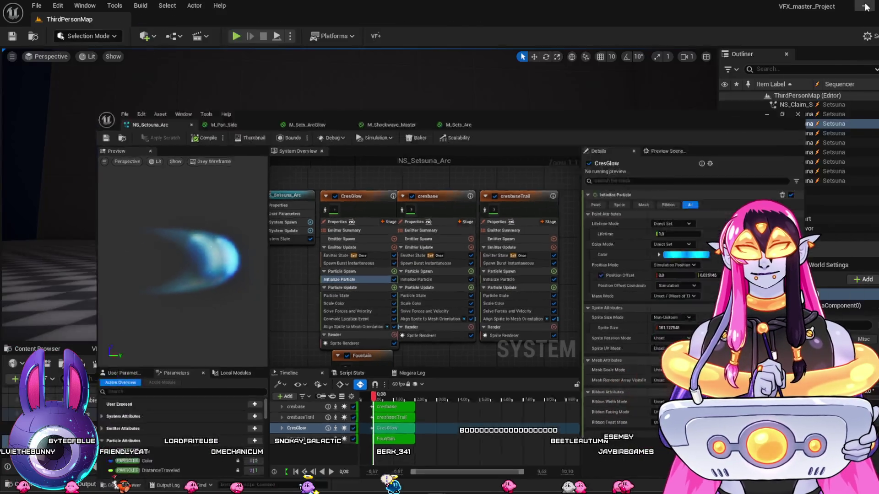
Rewind to frame 0000 and replay the sequence several times to review the recoloured blue arcs.
click(269, 381)
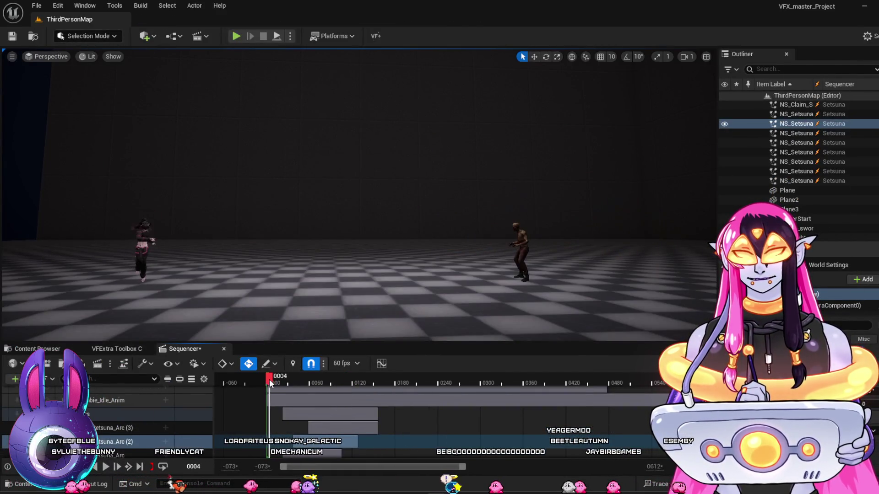
key(space)
key(space)
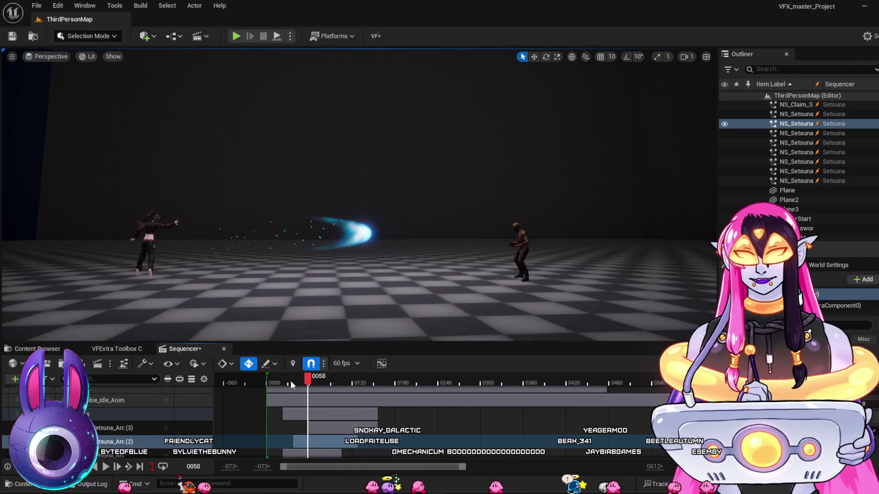
click(267, 381)
key(space)
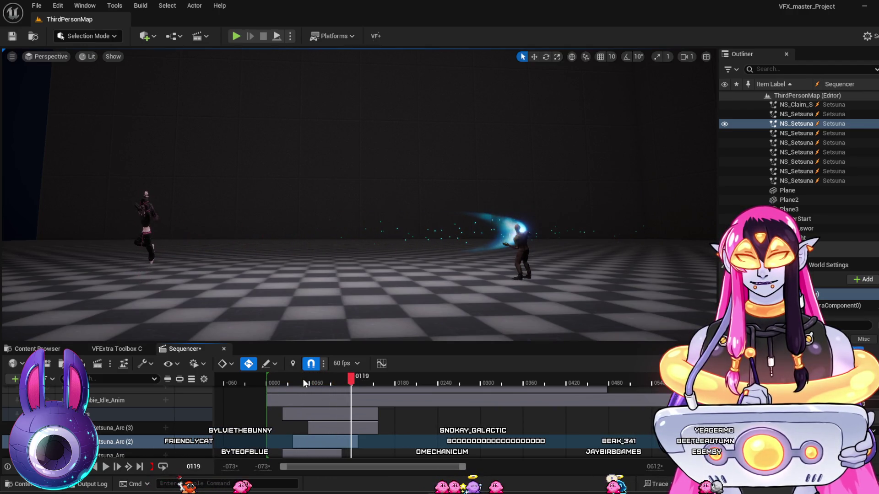
click(269, 384)
key(space)
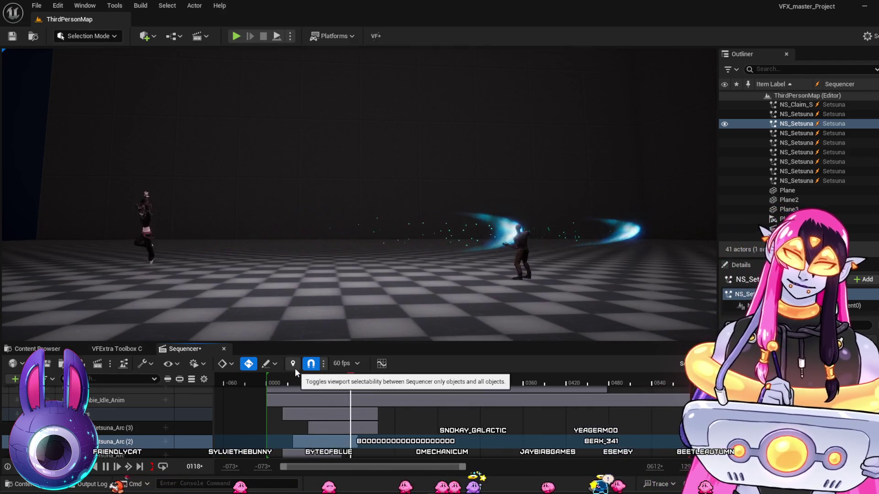
key(space)
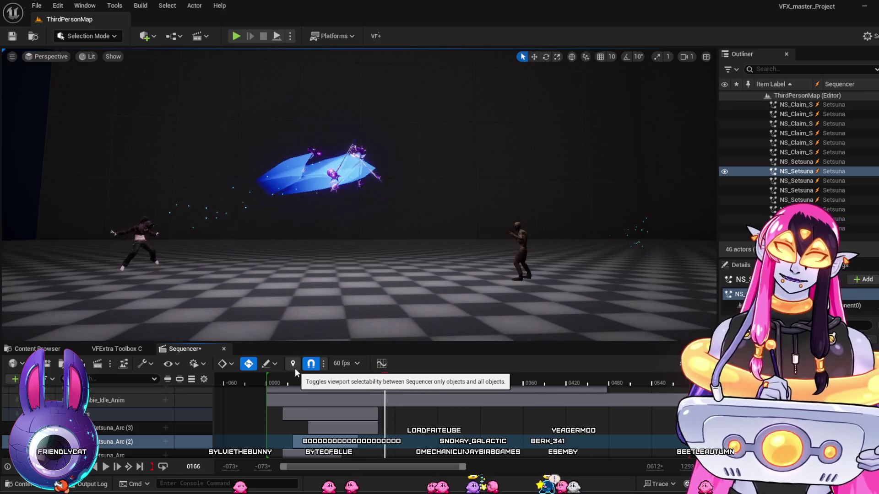
click(267, 382)
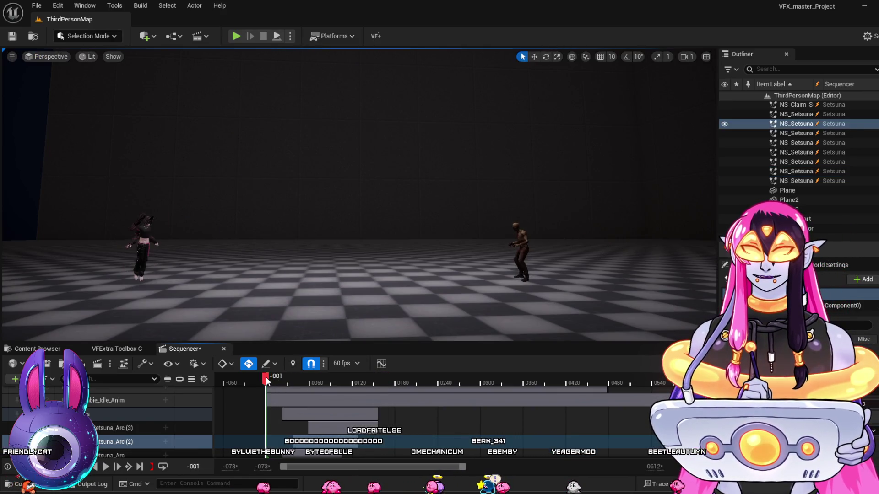
key(space)
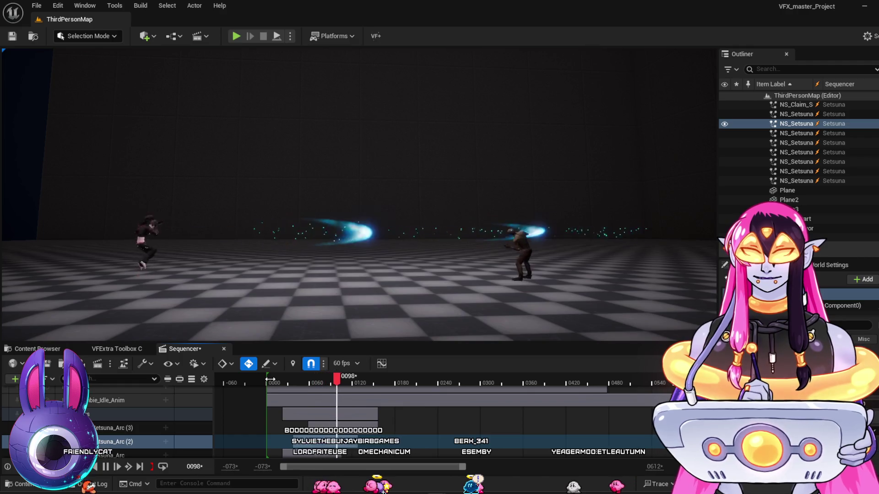
key(space)
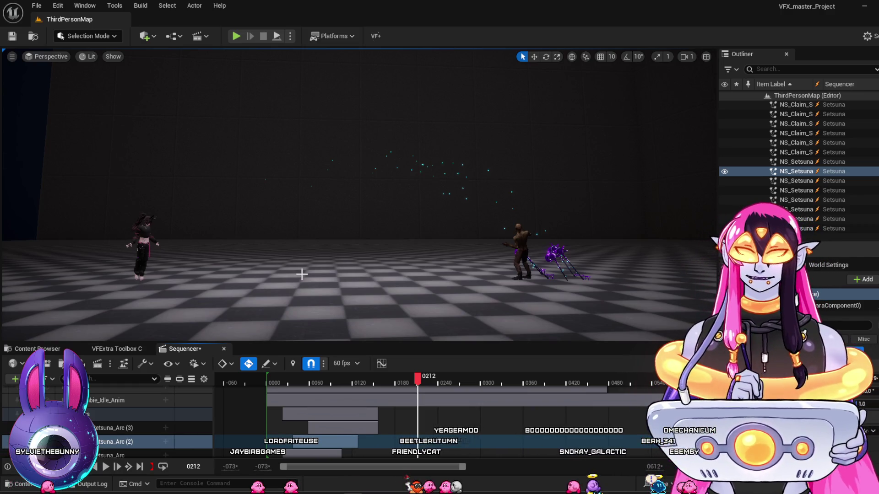
Rewind to frame 0000 and scrub the playhead forward to frame 0431 showing the bird trails.
click(268, 382)
mouse_move(268, 383)
mouse_down()
mouse_move(306, 391)
mouse_move(409, 478)
mouse_up()
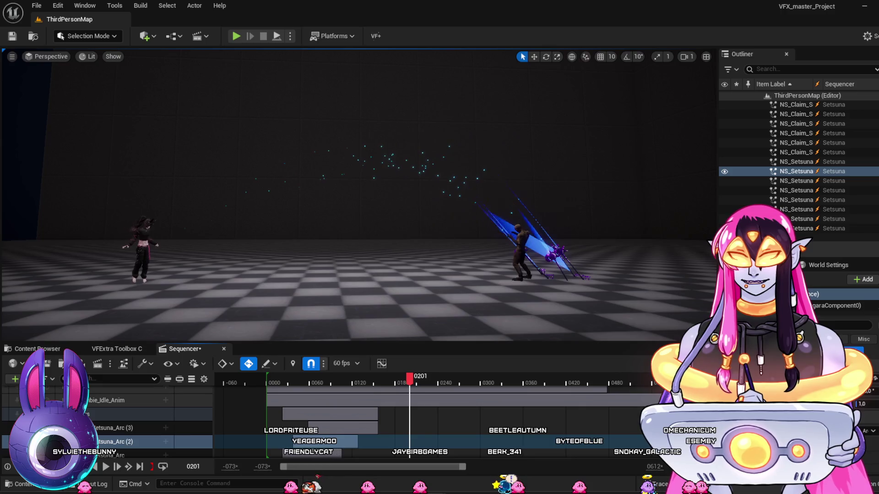
drag(442, 380, 573, 380)
mouse_move(501, 288)
mouse_down()
mouse_move(494, 275)
mouse_move(485, 279)
mouse_move(502, 287)
mouse_move(494, 275)
mouse_move(502, 288)
mouse_move(444, 281)
mouse_move(467, 298)
mouse_move(463, 277)
mouse_move(504, 289)
mouse_move(505, 280)
mouse_move(491, 291)
mouse_up()
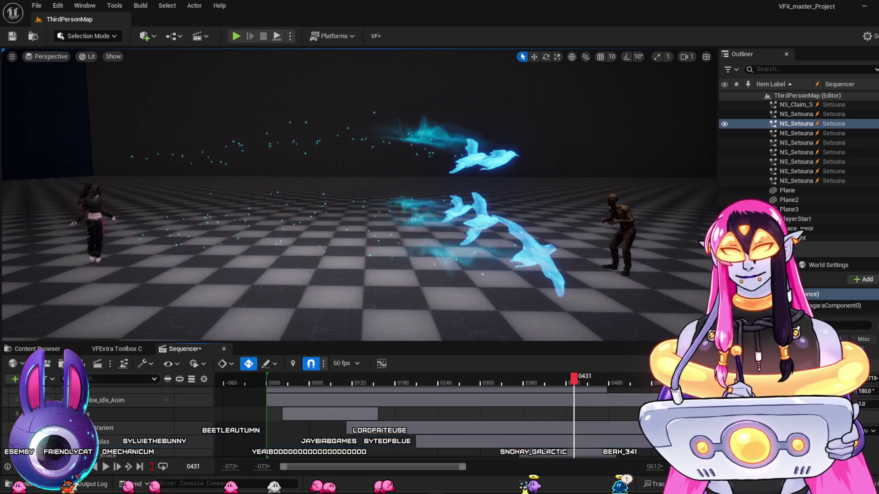
scroll(108, 430, down, 5)
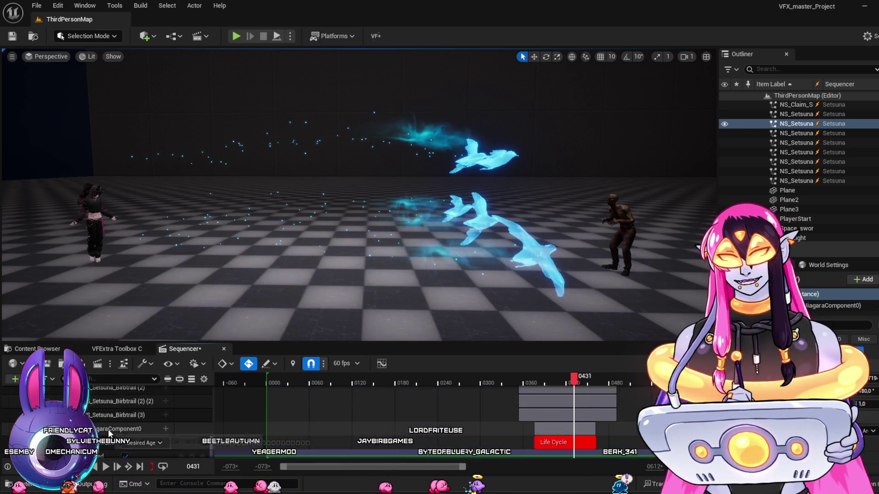
Open NS_Setsuna_Birbtrail from its track, then close the four M_ material tabs and NS_Setsuna_Arc.
click(109, 430)
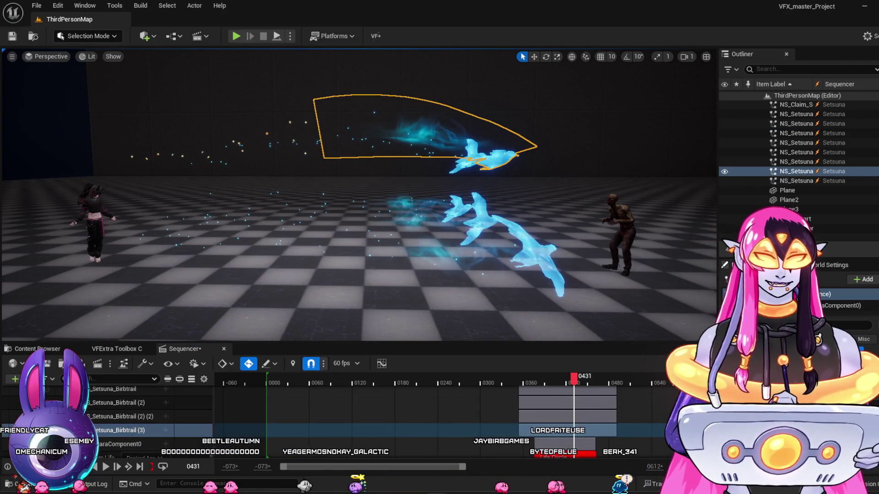
key(ctrl+e)
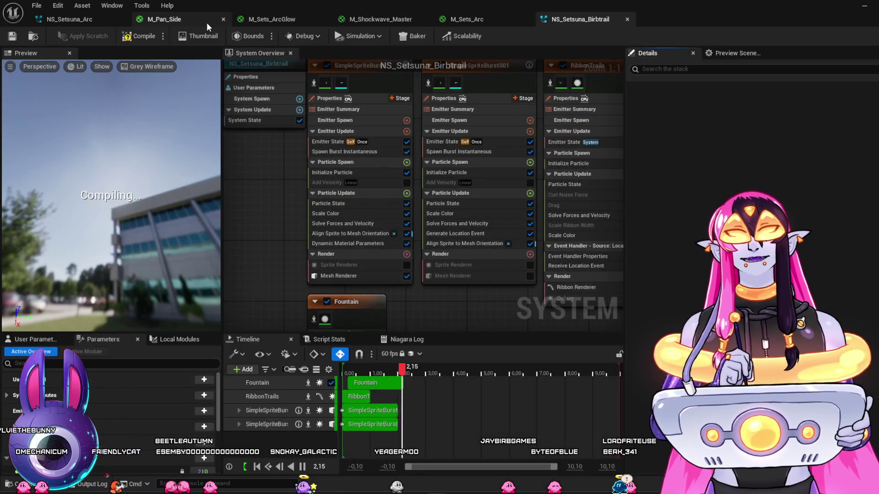
click(213, 21)
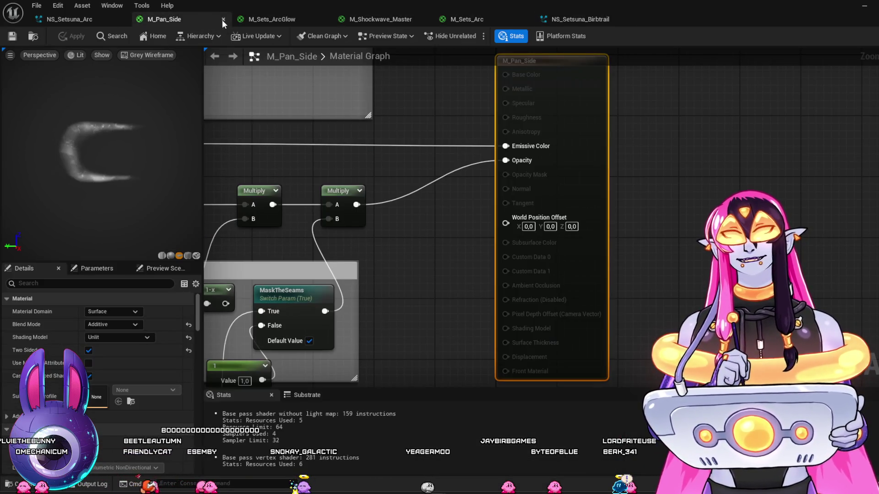
click(223, 19)
click(223, 19)
click(222, 19)
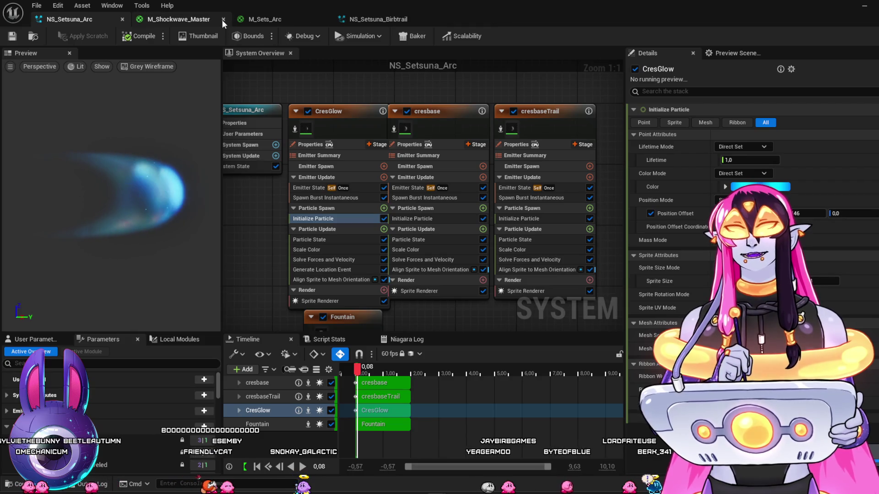
click(223, 19)
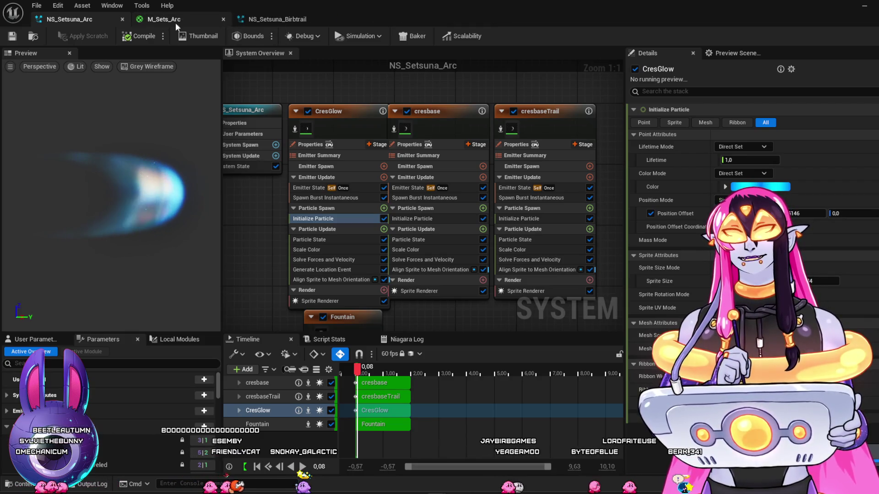
click(123, 19)
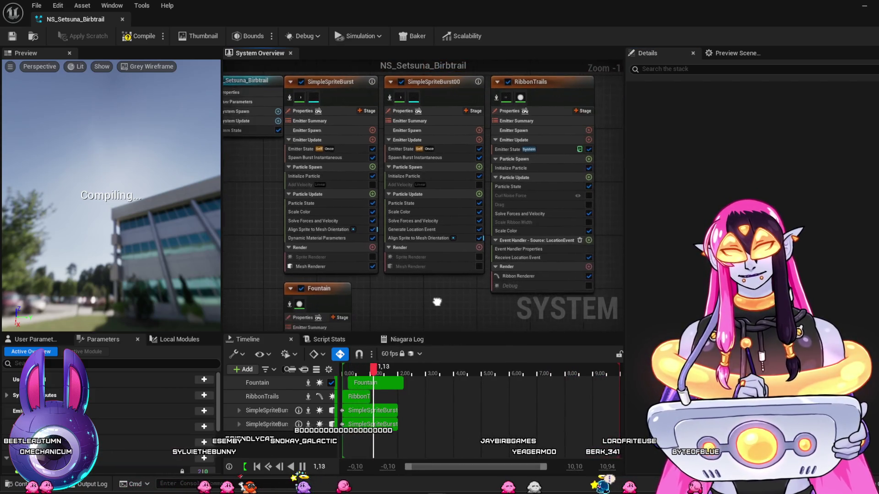
Switch the preview to the grey wireframe scene and advance it to show the bird particles.
scroll(412, 297, down, 1)
click(368, 369)
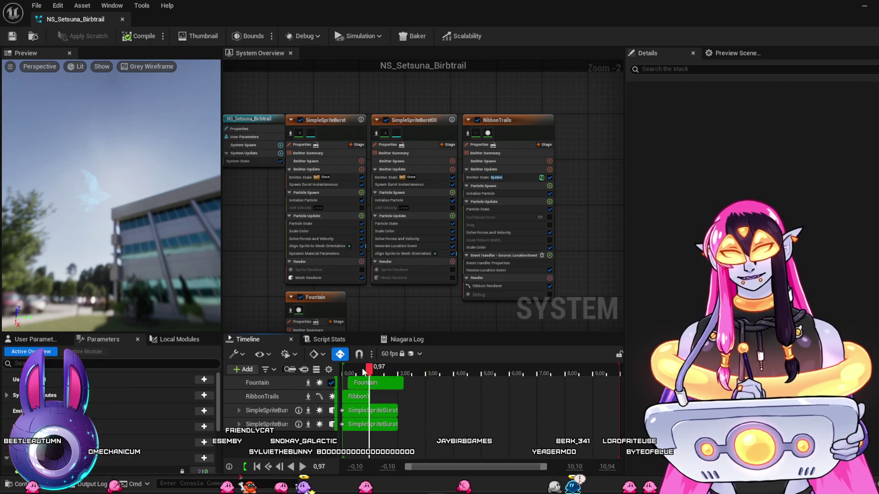
click(145, 69)
click(159, 103)
mouse_move(350, 370)
mouse_down()
mouse_move(431, 402)
mouse_move(359, 402)
mouse_up()
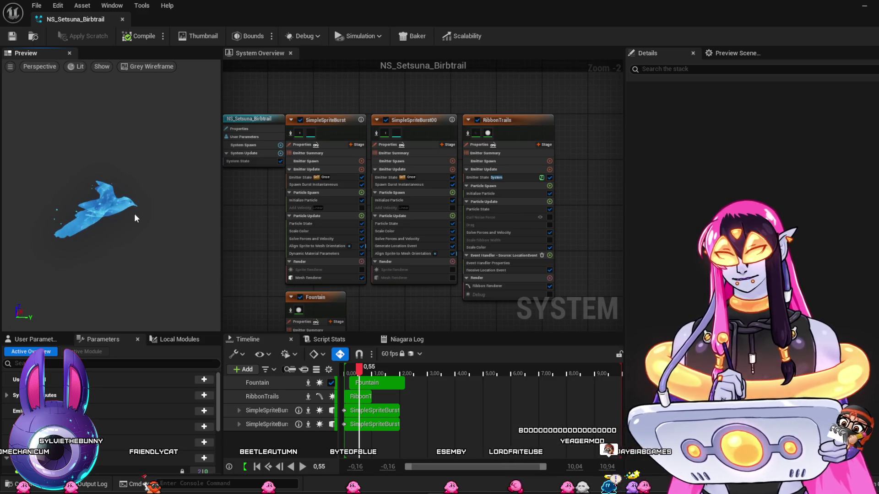
Change the RibbonTrails Ribbon Renderer's Facing Mode from Custom Side Vector to Screen.
click(504, 286)
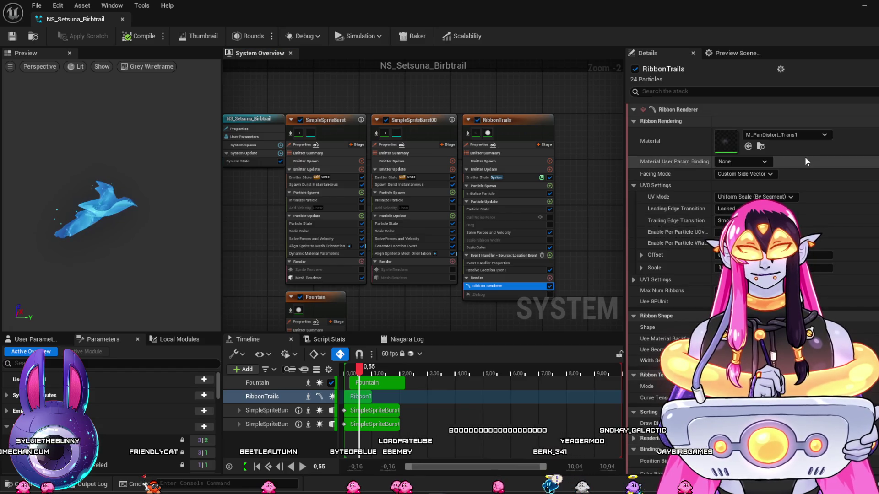
click(761, 176)
click(762, 185)
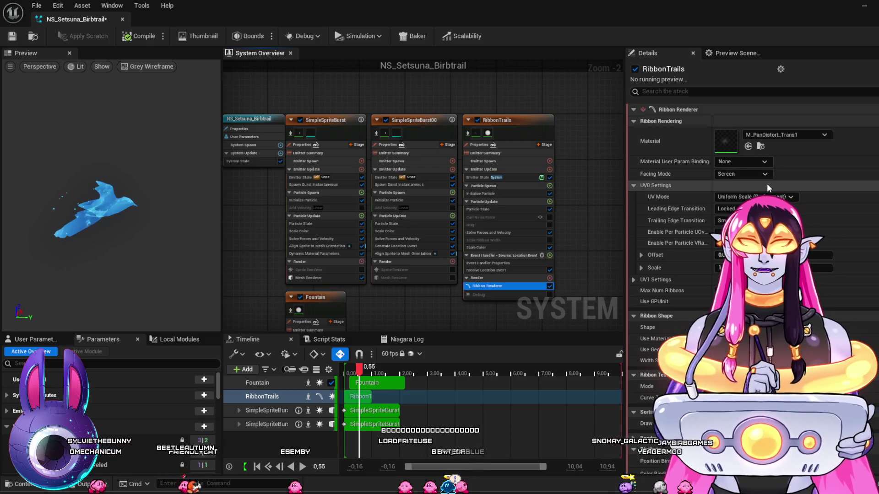
mouse_move(636, 9)
mouse_down()
mouse_move(527, 148)
mouse_move(877, 280)
mouse_move(878, 320)
mouse_up()
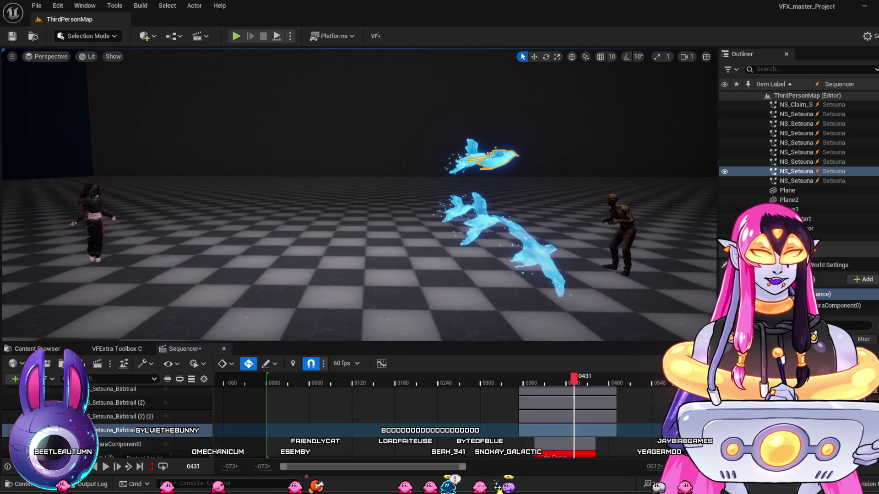
Scrub the sequence to replay the bird trail, shift the level view, and restore the Niagara editor with Ctrl+E.
mouse_move(293, 385)
mouse_down()
mouse_move(477, 387)
mouse_move(579, 418)
mouse_move(468, 414)
mouse_move(518, 411)
mouse_move(569, 433)
mouse_up()
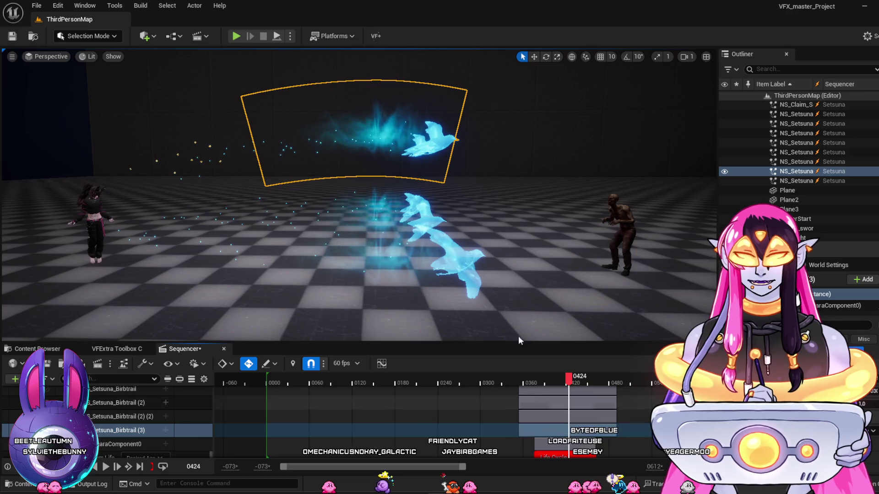
scroll(535, 253, up, 3)
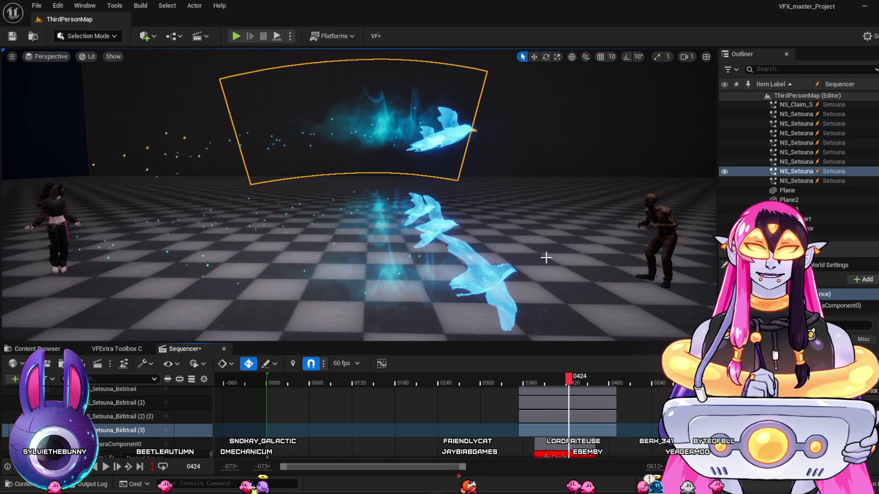
mouse_move(573, 273)
mouse_down()
mouse_move(581, 266)
mouse_move(577, 289)
mouse_move(572, 238)
mouse_move(573, 262)
mouse_up()
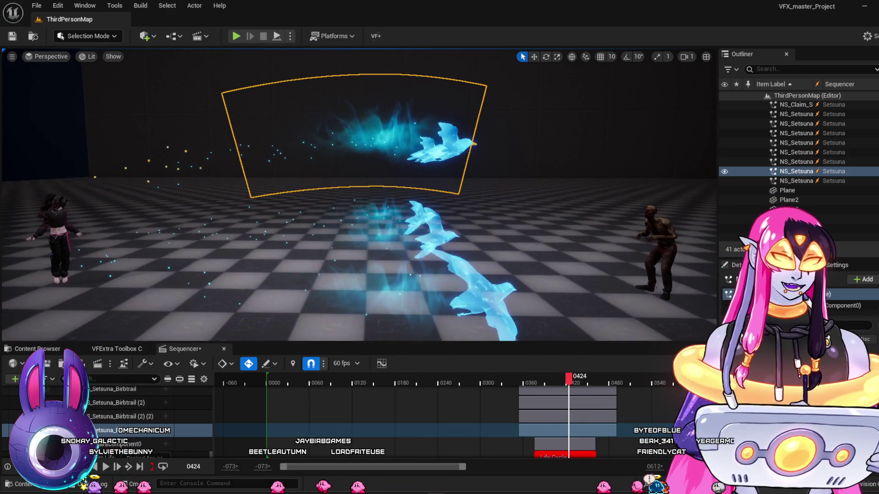
key(ctrl+e)
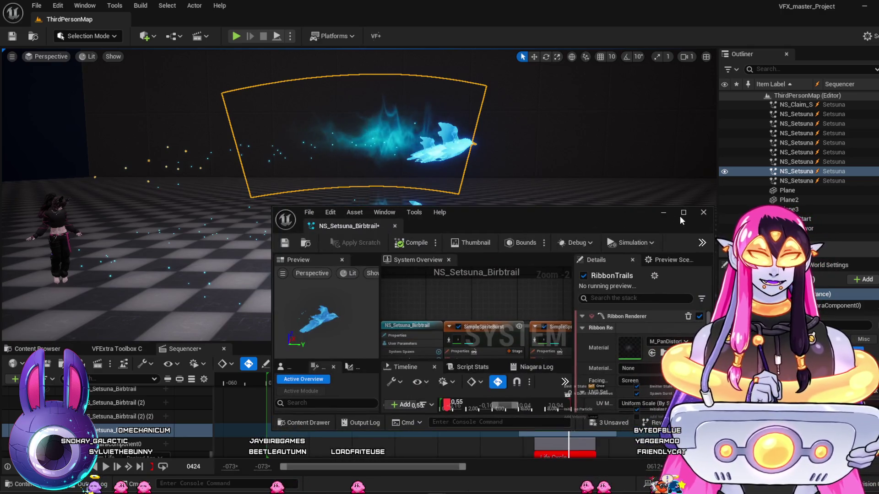
Maximize the Niagara editor and set the RibbonTrails Initialize Particle Lifetime to 0,3.
click(682, 214)
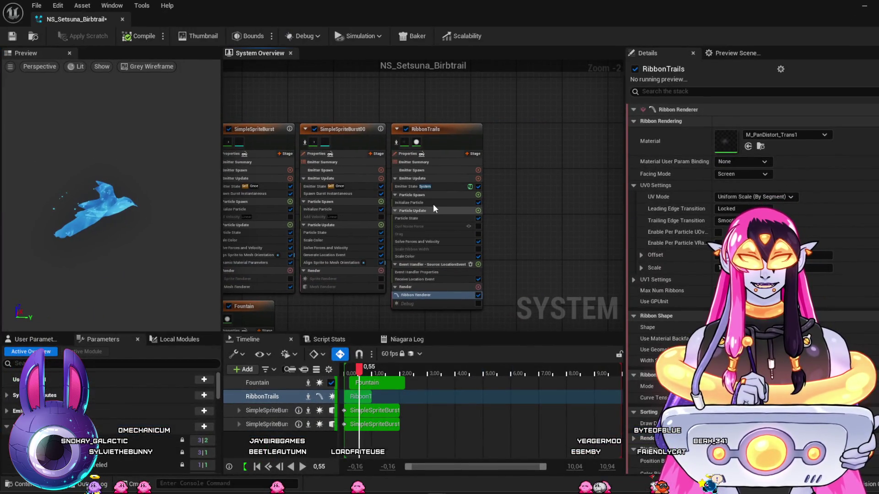
click(433, 203)
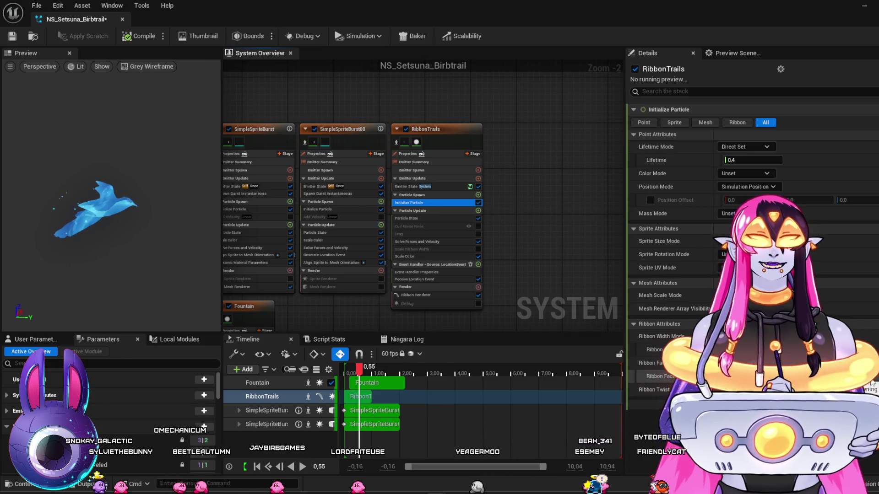
click(655, 376)
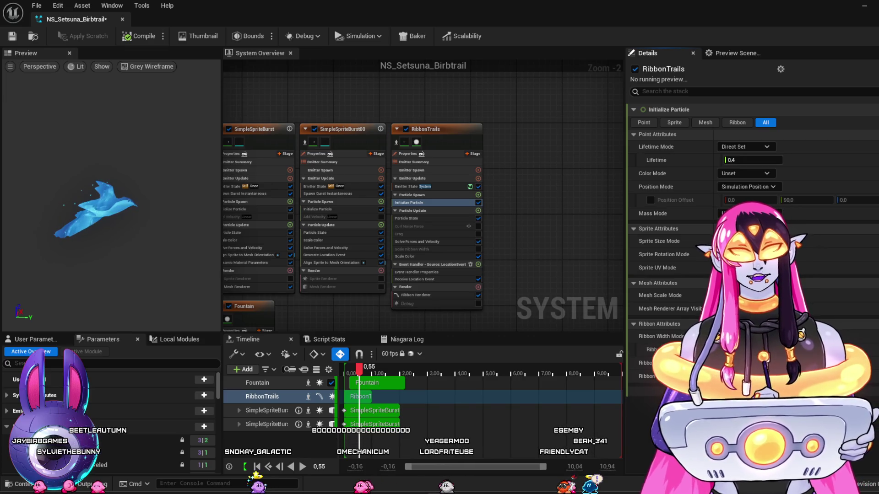
click(752, 161)
text(0,3)
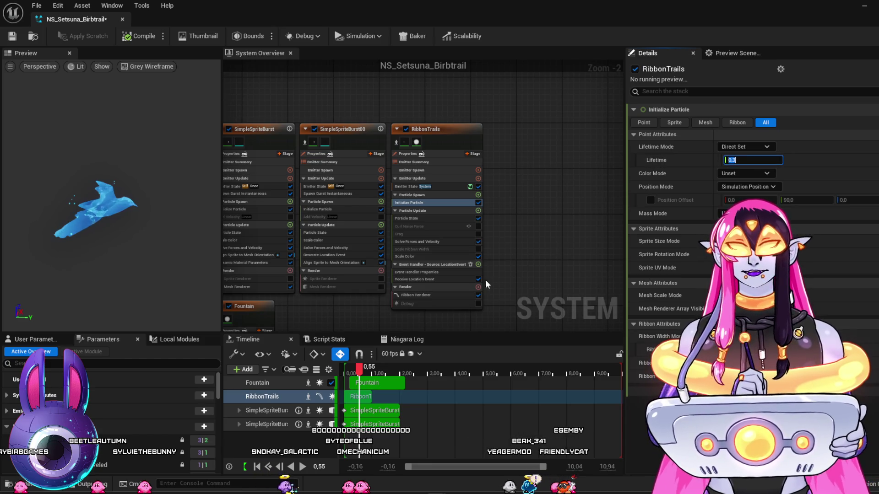
click(438, 257)
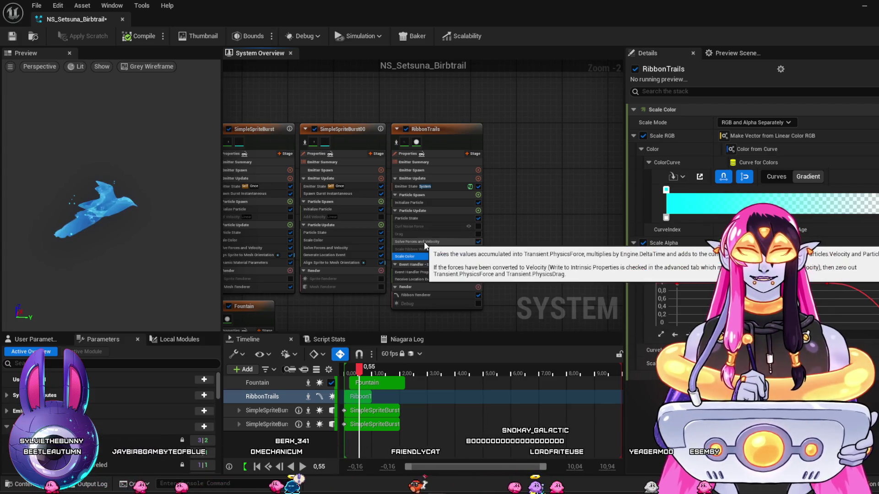
Review the RibbonTrails solver, particle state and Initialize Particle modules, and pan the emitter graph.
click(442, 243)
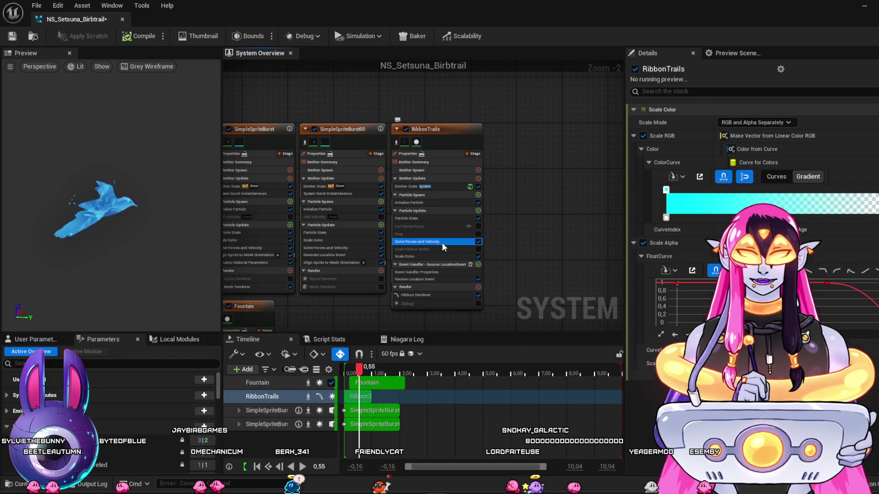
click(449, 218)
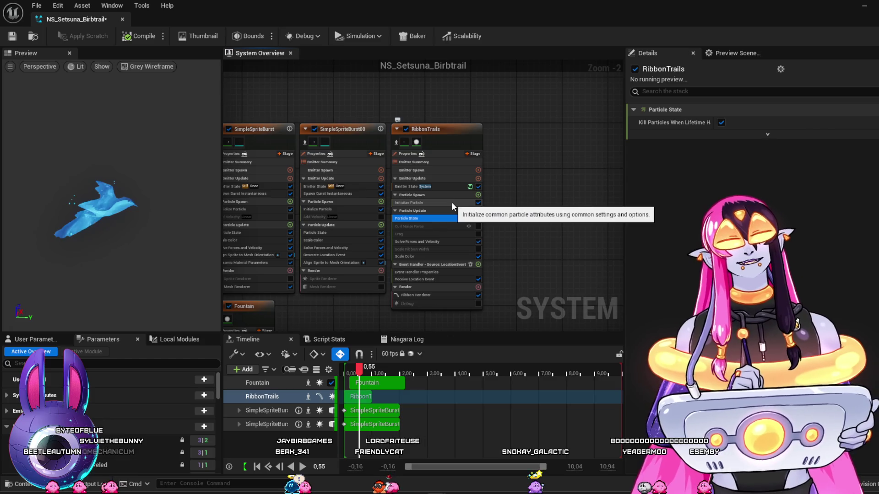
click(452, 202)
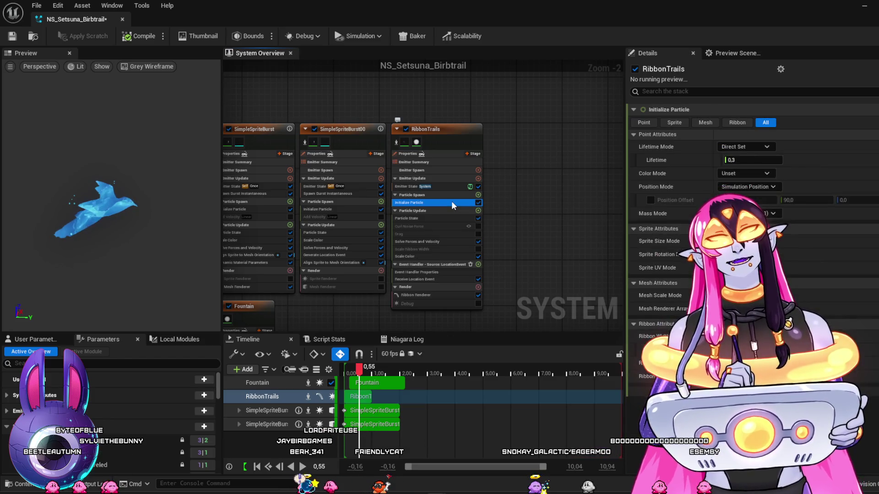
drag(534, 189, 592, 196)
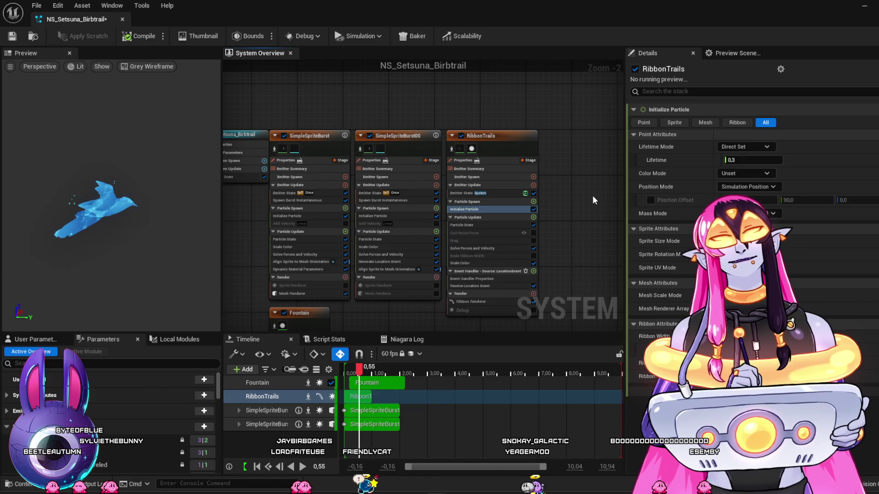
Uncheck Position Offset in SimpleSpriteBurst001's Initialize Particle and minimize the Niagara editor.
click(402, 264)
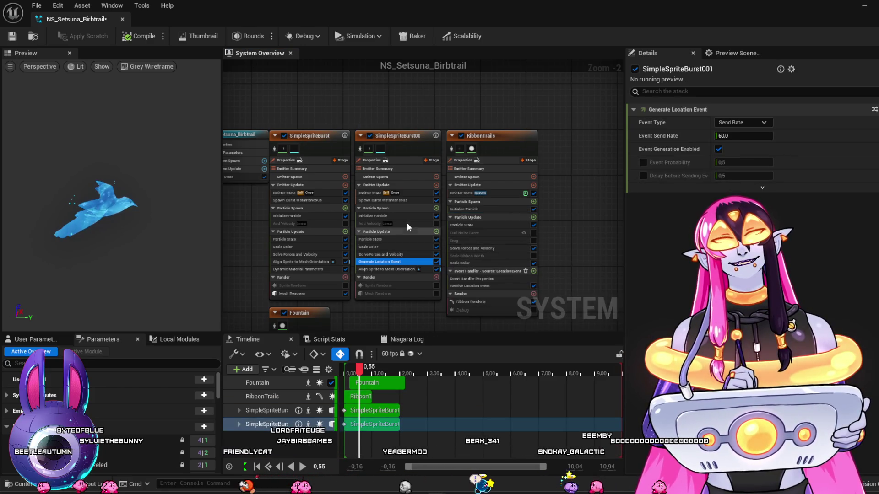
click(412, 201)
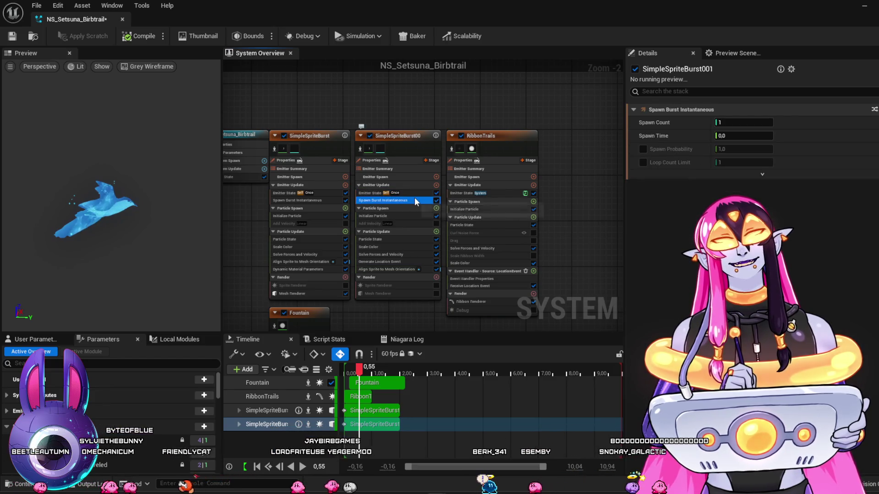
click(406, 216)
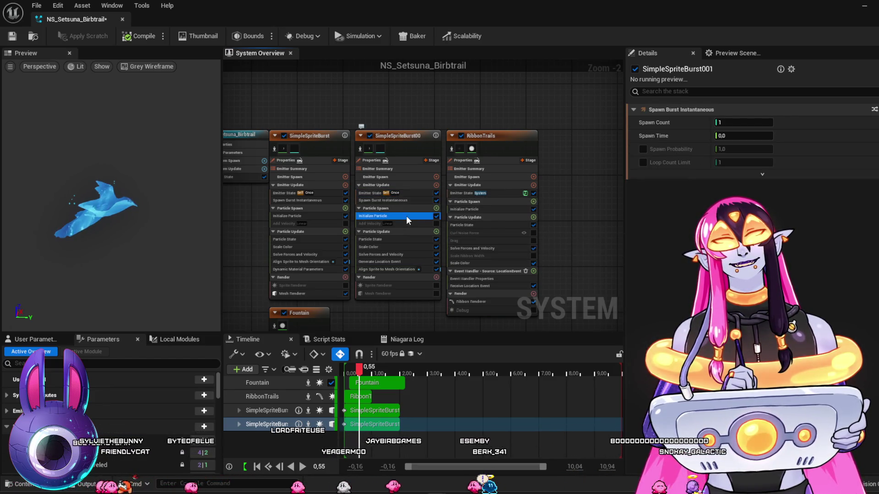
click(651, 213)
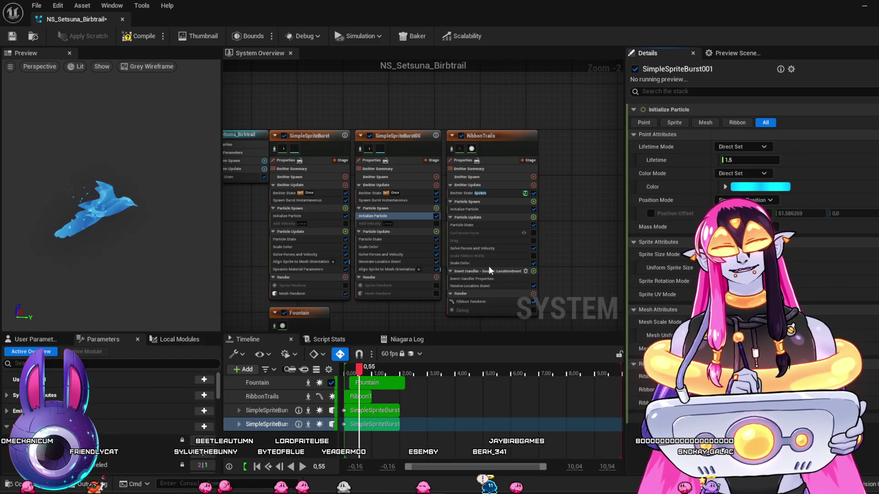
click(863, 10)
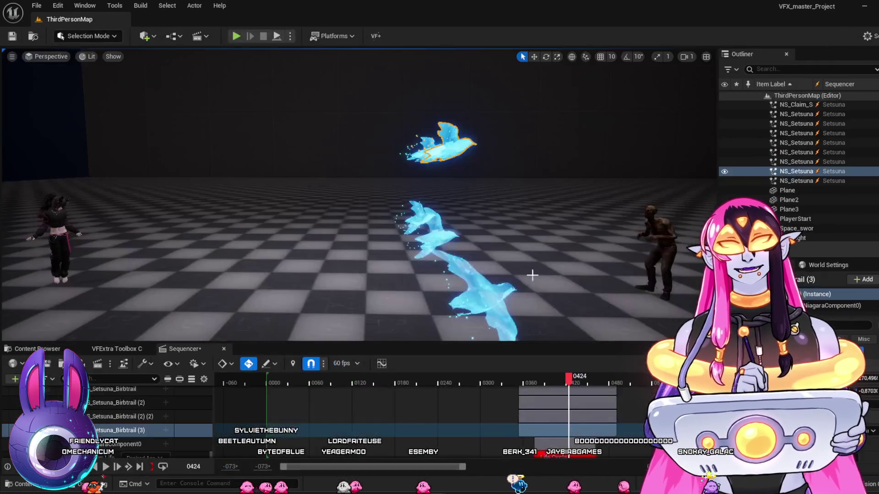
Scrub the Sequencer forward and back to preview the birds without the burst offset.
mouse_move(505, 383)
mouse_down()
mouse_move(553, 392)
mouse_move(569, 403)
mouse_move(550, 406)
mouse_move(566, 412)
mouse_up()
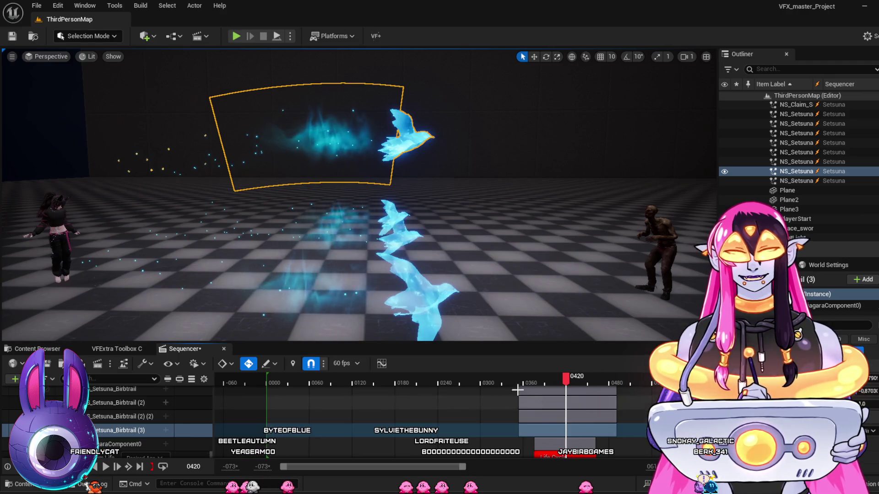
mouse_move(552, 381)
mouse_down()
mouse_move(545, 381)
mouse_move(576, 391)
mouse_move(518, 389)
mouse_move(570, 431)
mouse_up()
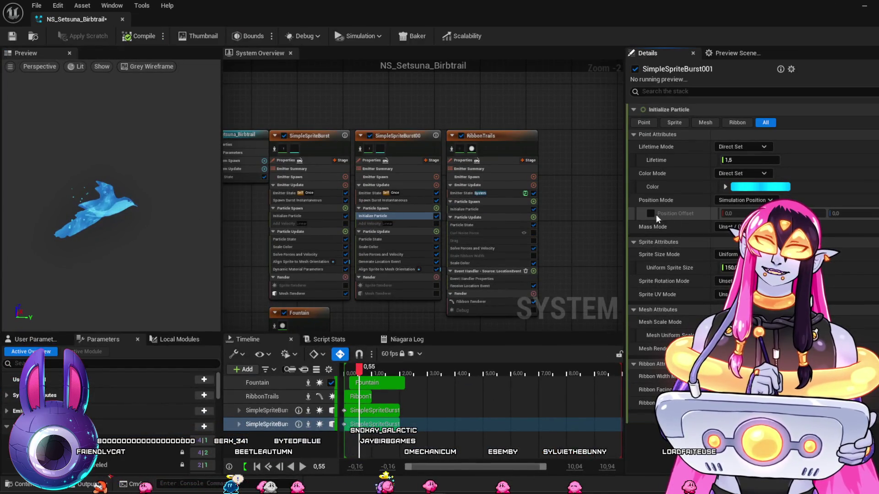
Re-enable the burst Position Offset, minimize the Niagara editor, and replay the sequence.
click(650, 213)
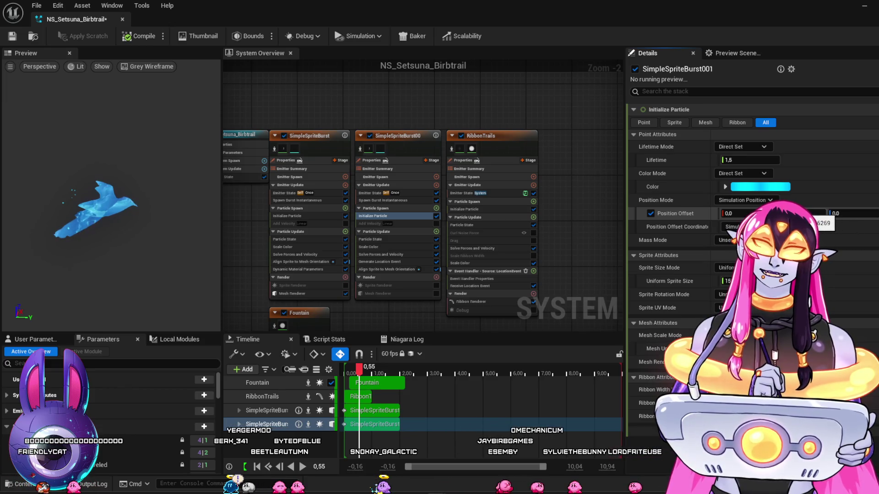
click(864, 9)
drag(521, 389, 569, 407)
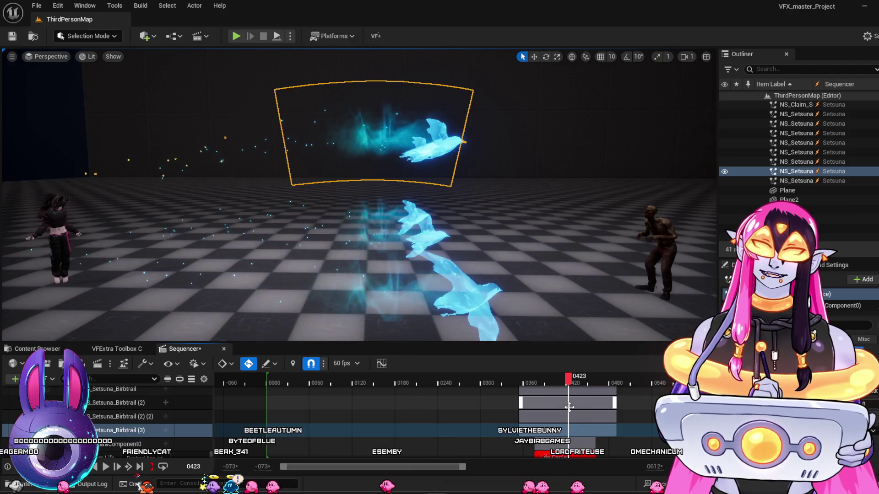
Orbit the viewport to new angles on the birds and scrub the sequence to replay their flight.
mouse_move(458, 275)
mouse_down()
mouse_move(482, 284)
mouse_move(531, 265)
mouse_up()
mouse_move(468, 282)
mouse_down()
mouse_move(500, 287)
mouse_move(462, 268)
mouse_move(428, 267)
mouse_move(446, 268)
mouse_move(446, 305)
mouse_move(447, 286)
mouse_up()
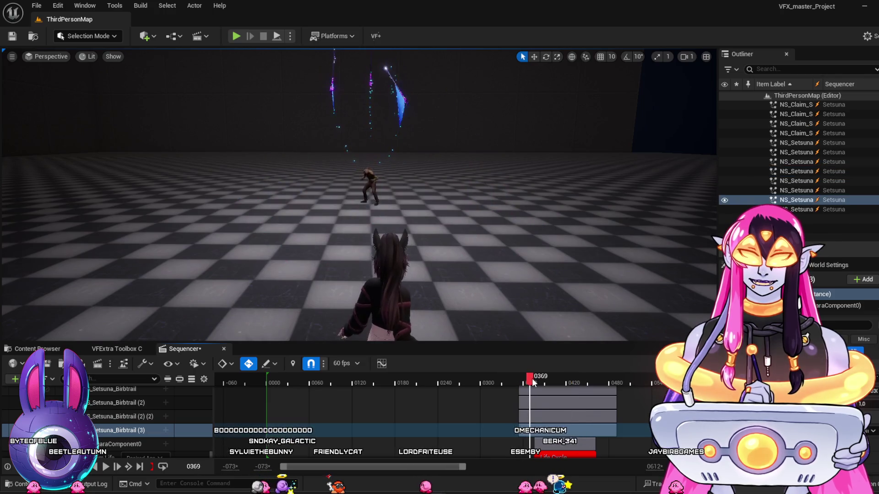
drag(550, 384, 602, 402)
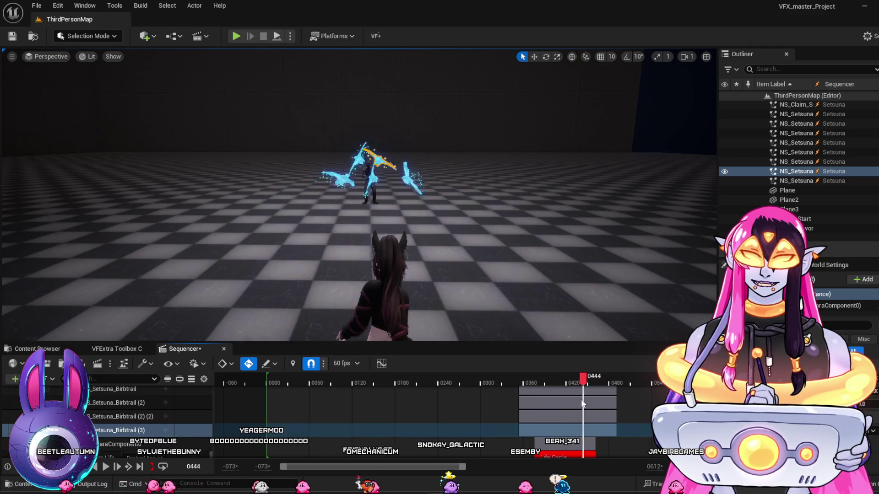
mouse_move(546, 402)
mouse_down()
mouse_move(580, 413)
mouse_move(547, 416)
mouse_move(583, 430)
mouse_up()
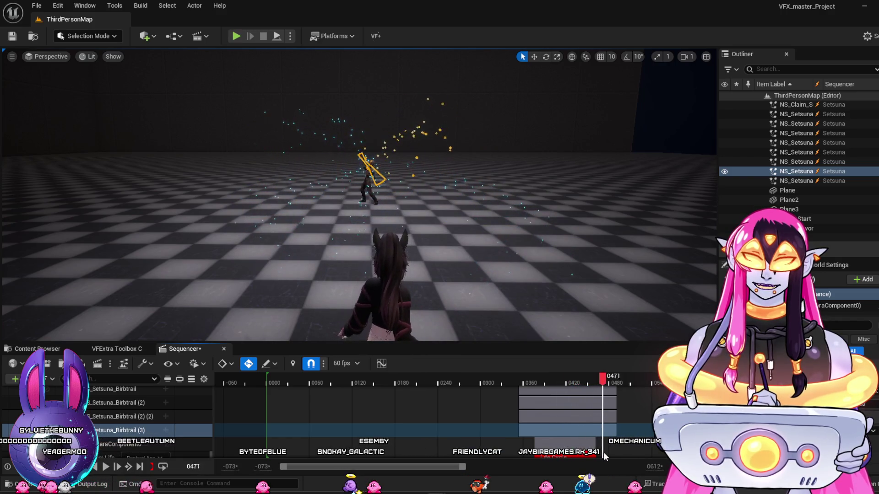
Rewind and replay the bird flight once more, then bring the NS_Setsuna_Birbtrail editor forward.
drag(534, 452, 565, 456)
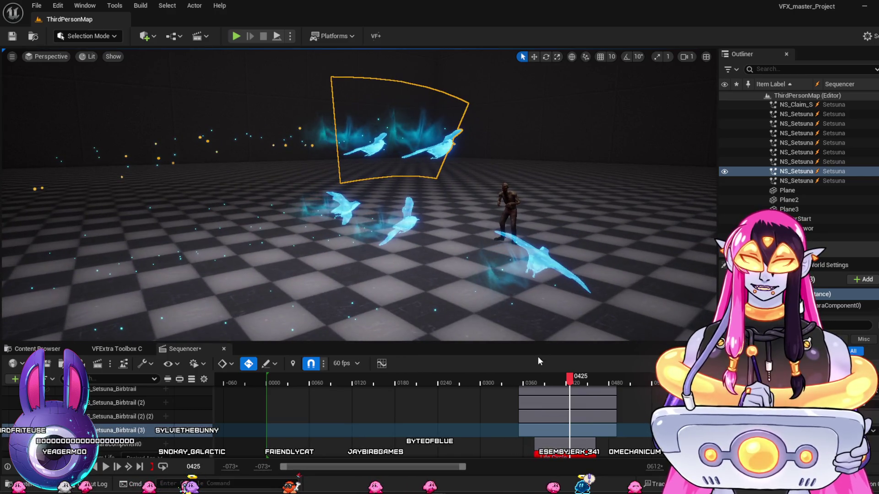
click(520, 377)
drag(521, 383, 576, 398)
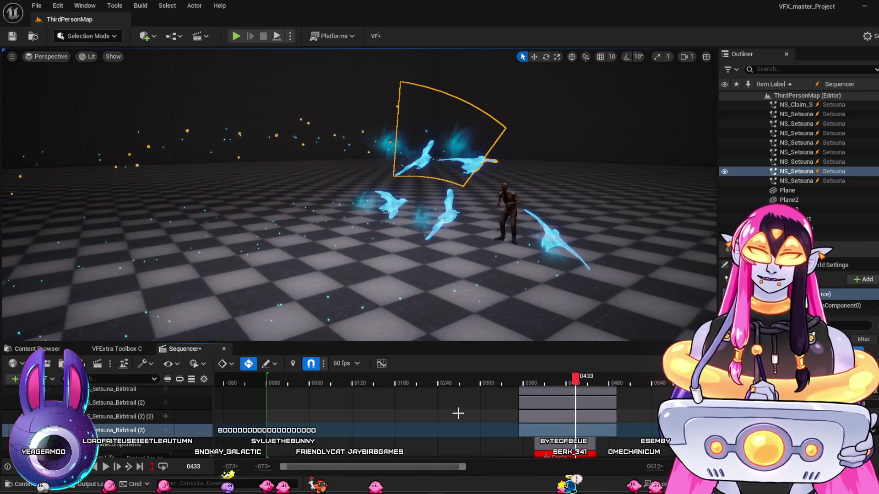
mouse_move(437, 493)
click(458, 455)
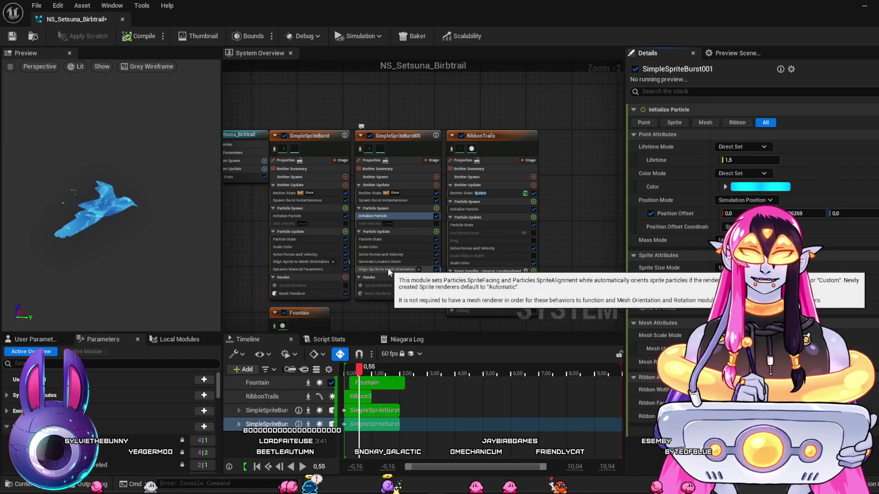
Set the RibbonTrails Ribbon Renderer's UV0 Trailing Edge Transition to Locked.
mouse_move(550, 221)
mouse_down()
mouse_move(554, 126)
mouse_move(493, 215)
mouse_up()
click(416, 301)
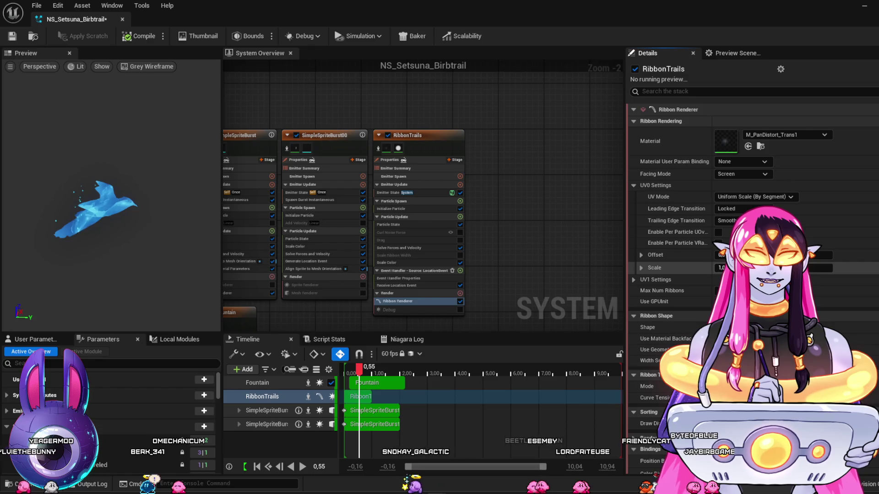
click(728, 220)
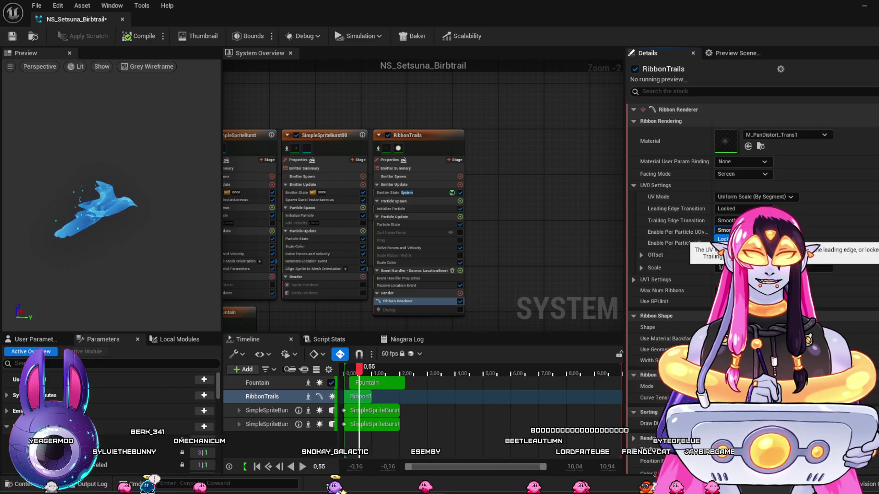
click(725, 239)
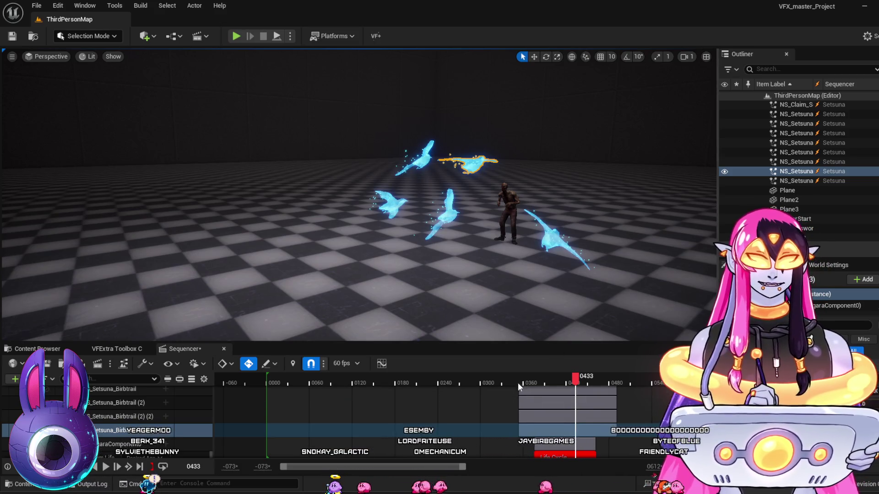
click(540, 381)
mouse_move(553, 394)
mouse_down()
mouse_move(568, 397)
mouse_move(544, 404)
mouse_move(572, 417)
mouse_move(517, 413)
mouse_move(547, 419)
mouse_up()
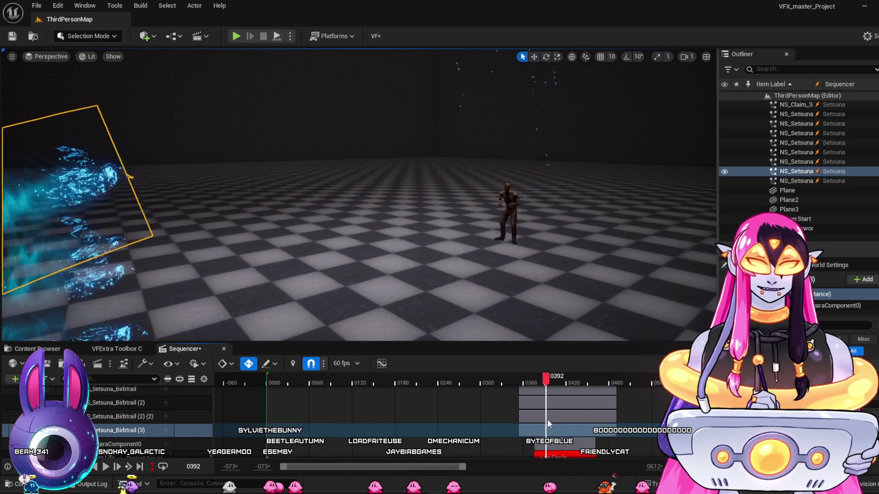
click(508, 381)
key(space)
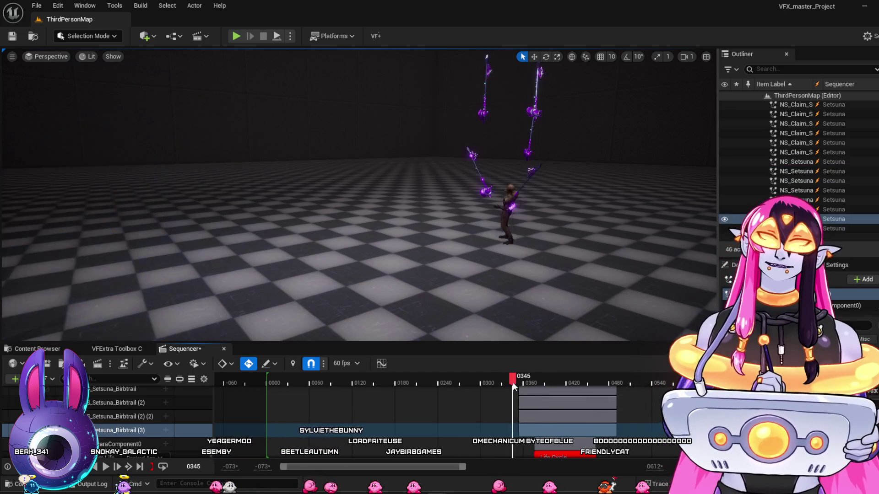
key(space)
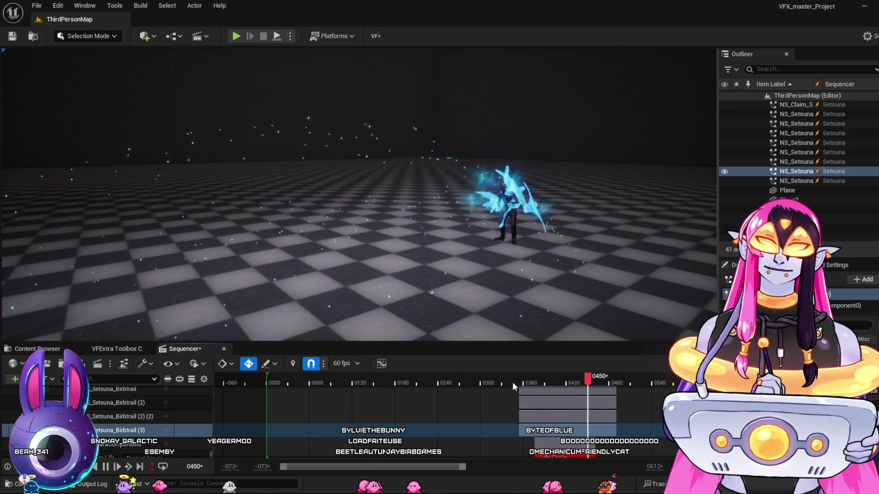
mouse_move(512, 228)
mouse_down()
mouse_move(484, 216)
mouse_move(490, 282)
mouse_up()
click(499, 379)
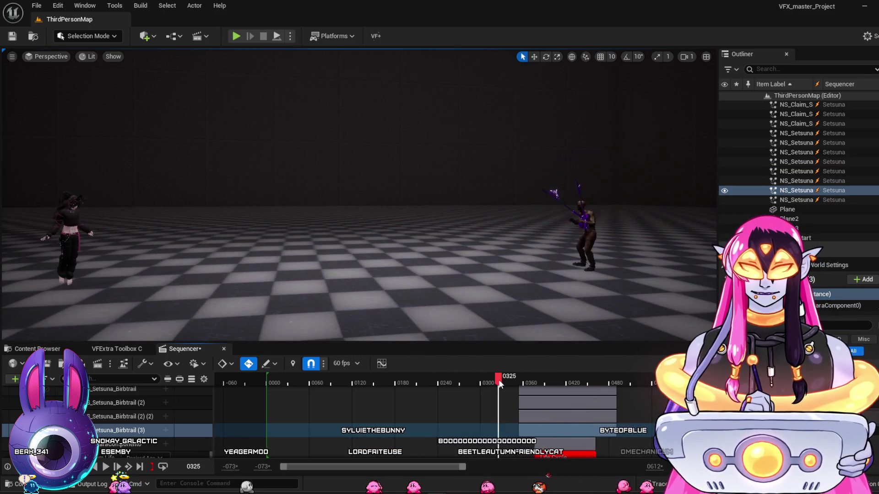
key(space)
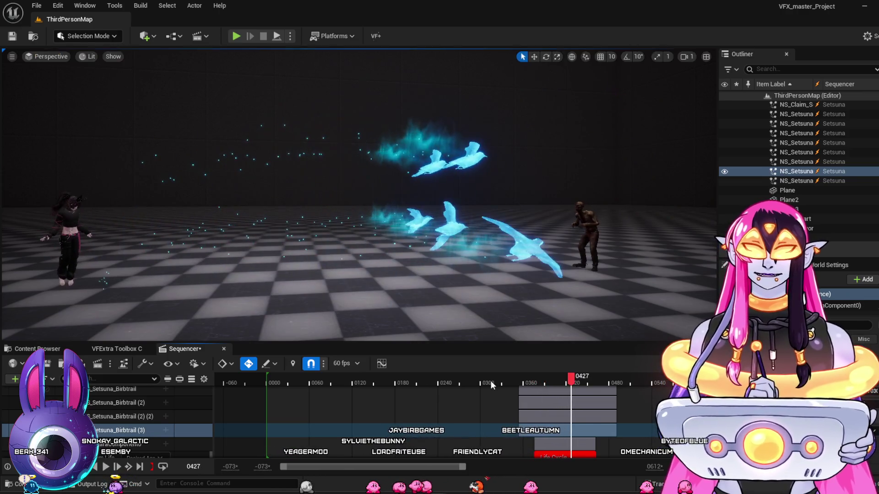
click(478, 379)
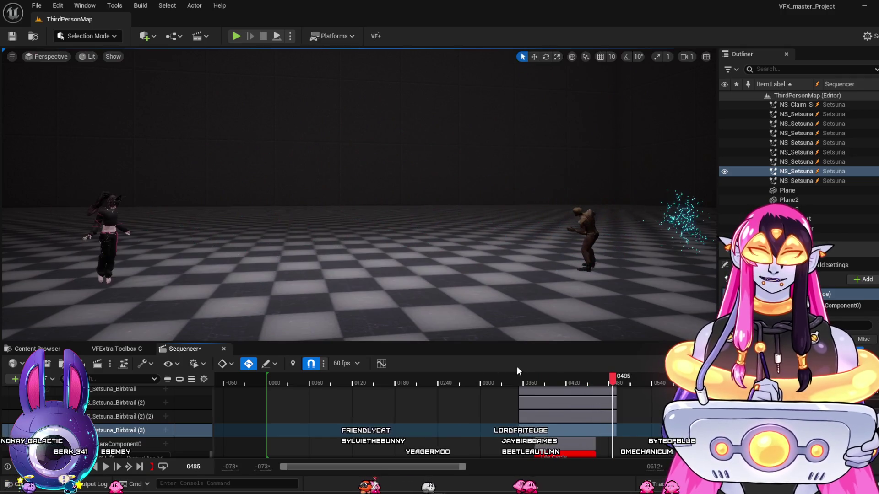
click(474, 380)
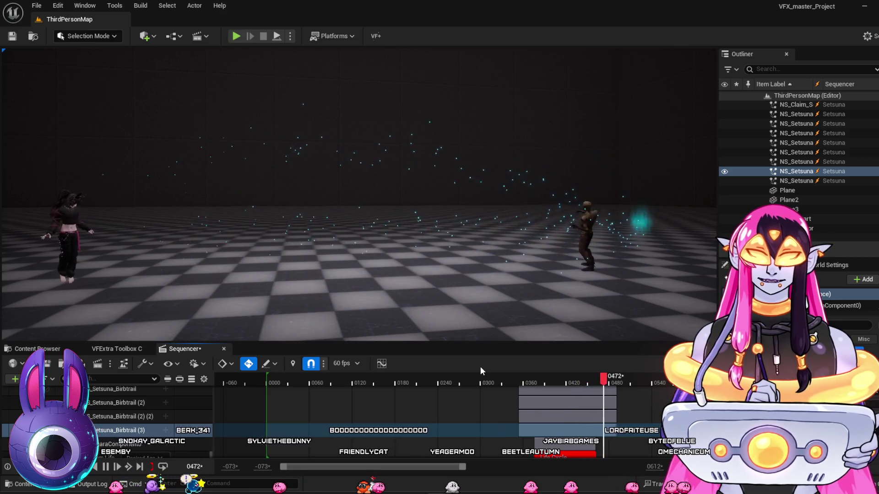
key(space)
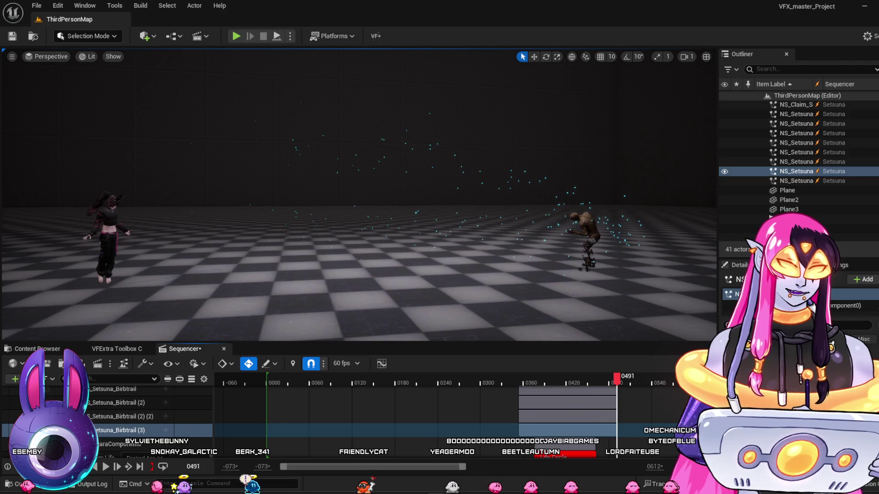
click(484, 379)
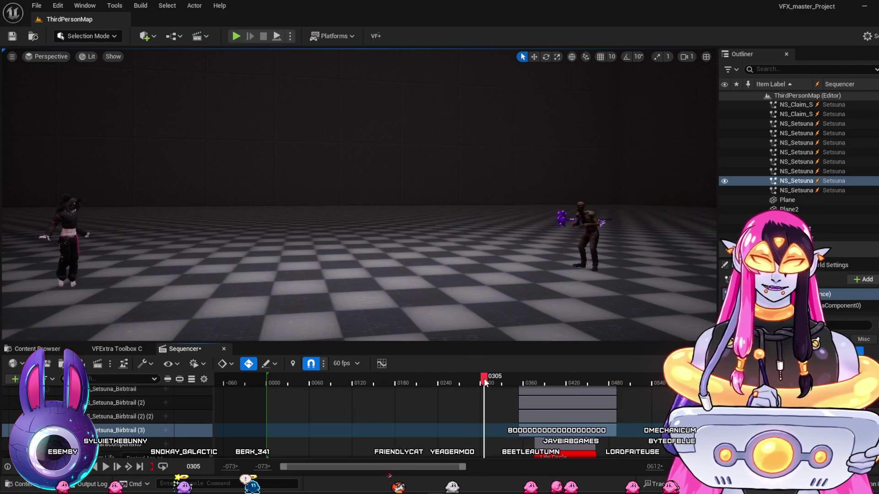
key(space)
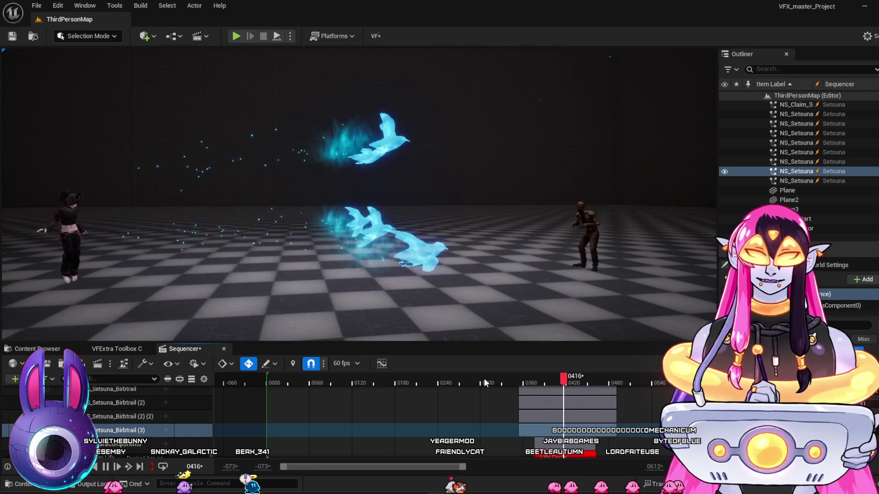
key(space)
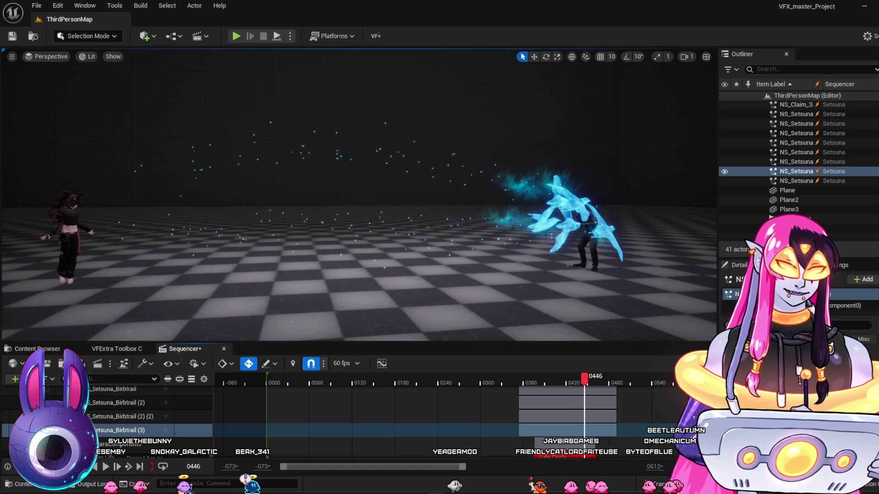
click(486, 380)
key(space)
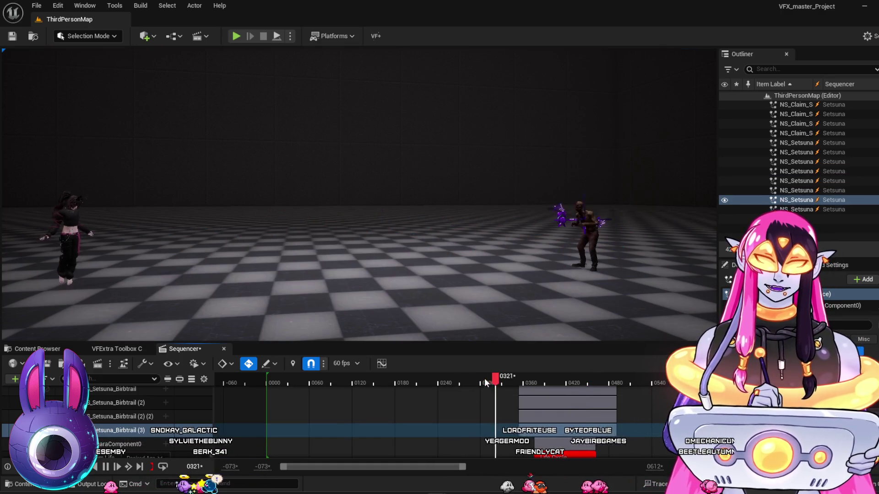
key(space)
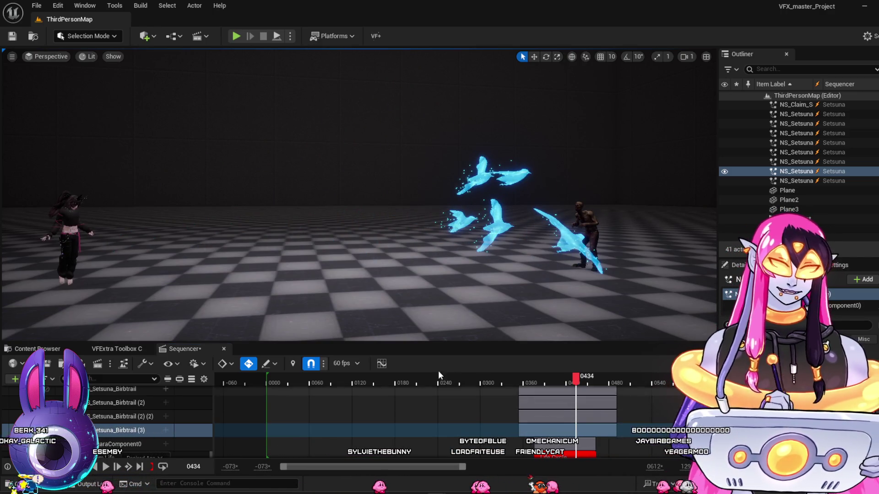
click(493, 383)
key(space)
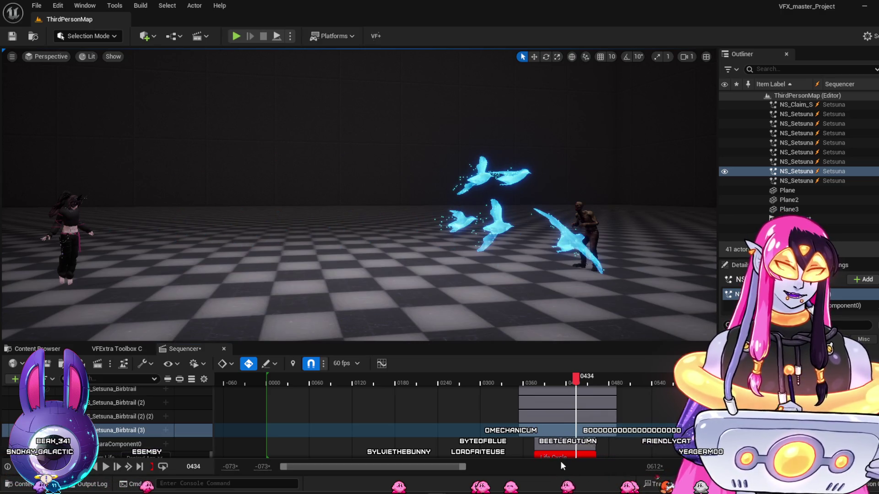
click(510, 377)
key(space)
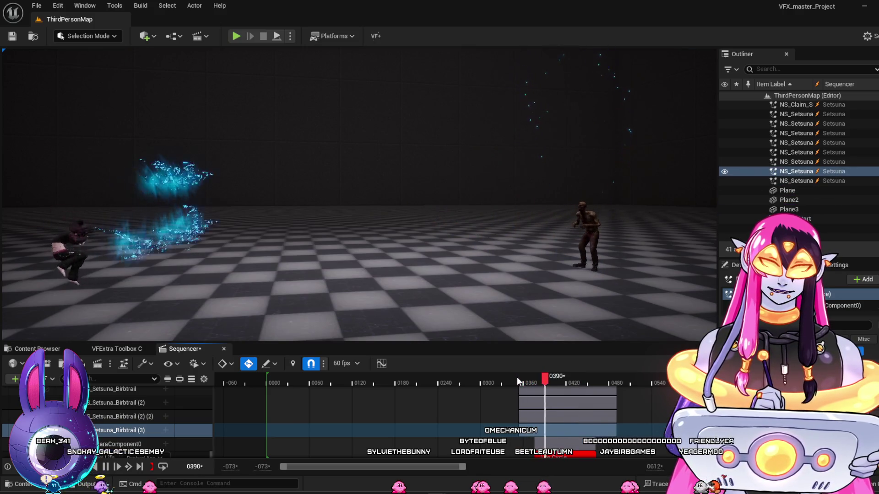
key(space)
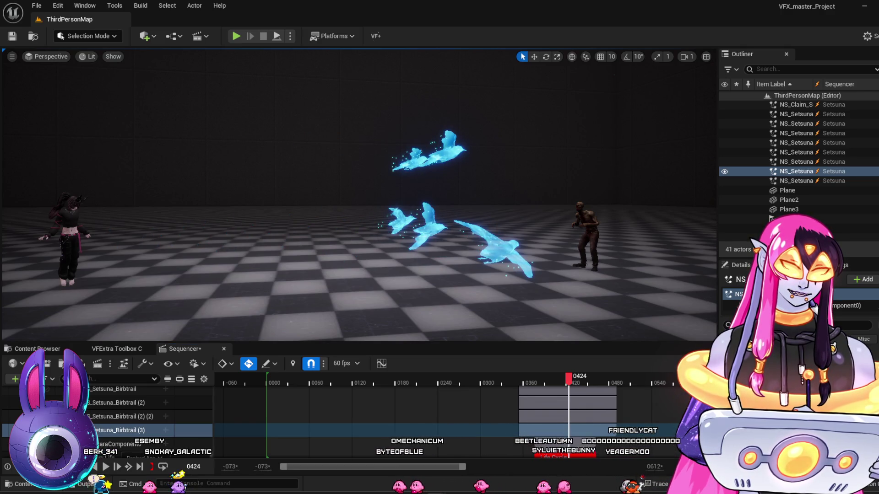
mouse_move(545, 384)
mouse_down()
mouse_move(534, 383)
mouse_move(564, 391)
mouse_up()
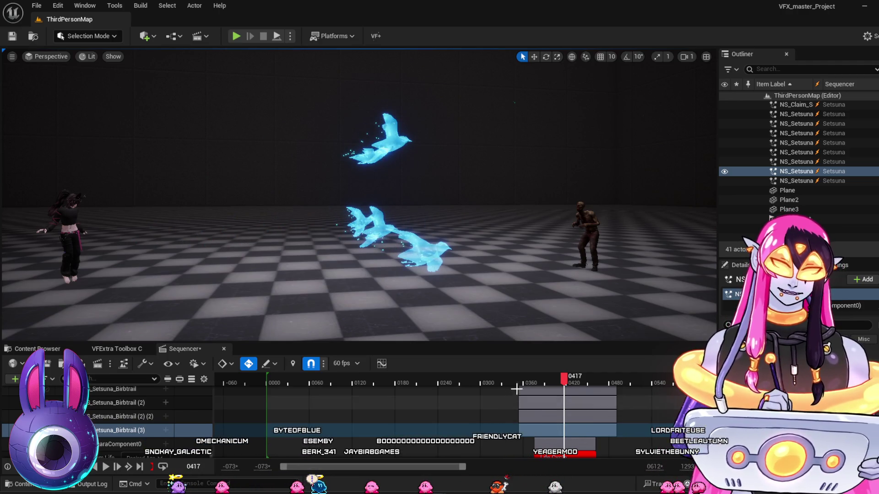
drag(505, 382, 574, 407)
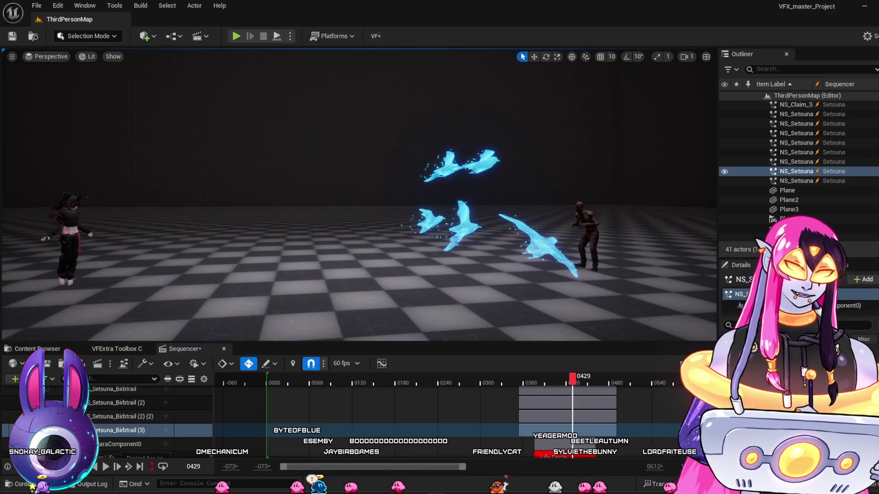
drag(499, 381, 567, 403)
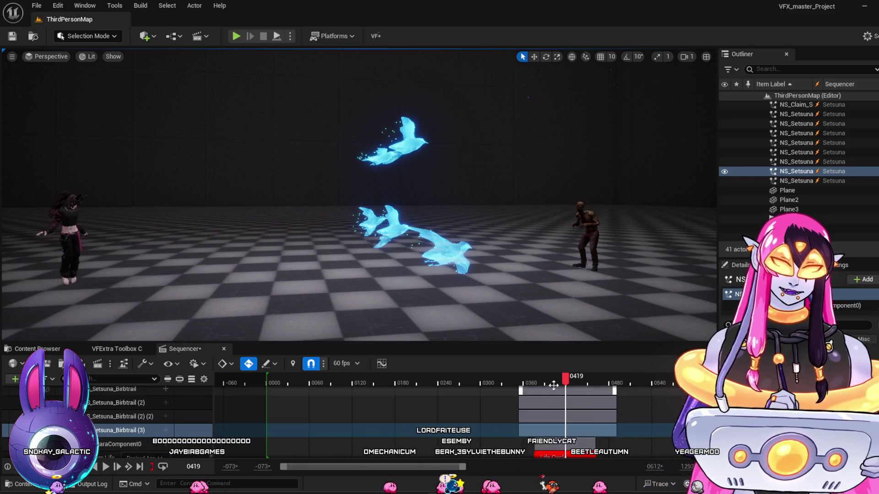
click(508, 381)
drag(508, 382, 561, 399)
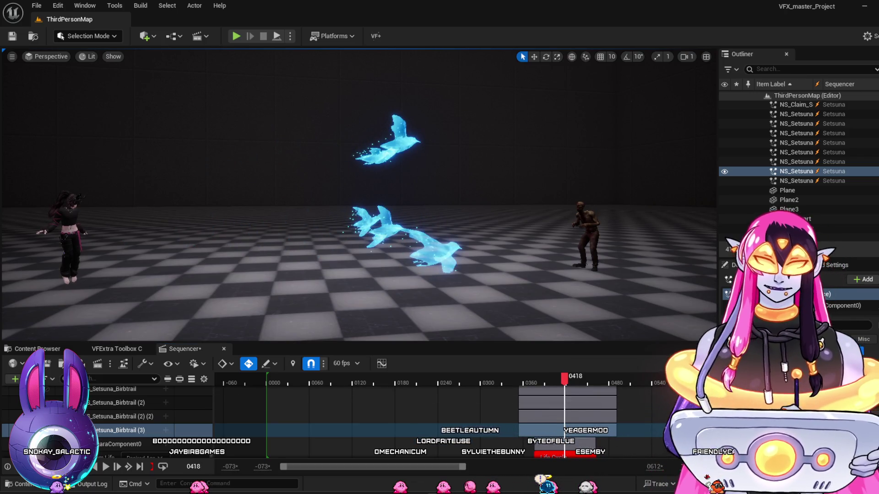
drag(512, 380, 563, 387)
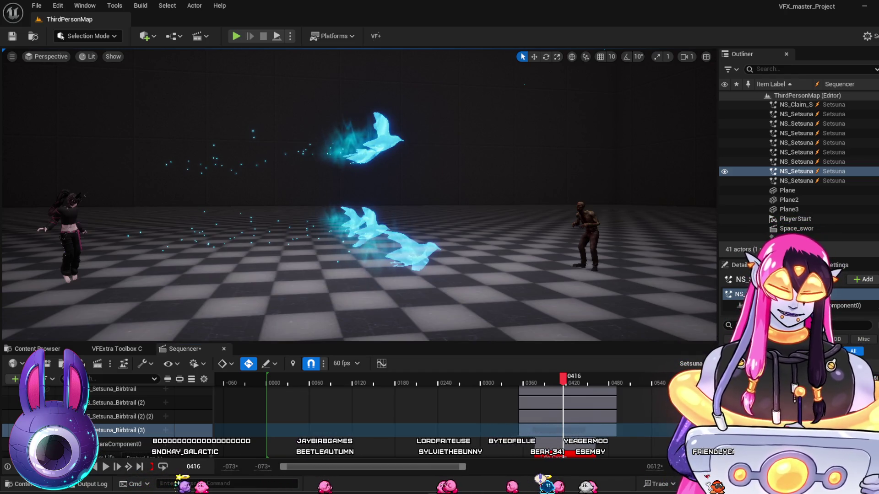
mouse_move(534, 380)
mouse_down()
mouse_move(565, 388)
mouse_move(565, 381)
mouse_up()
click(521, 380)
key(space)
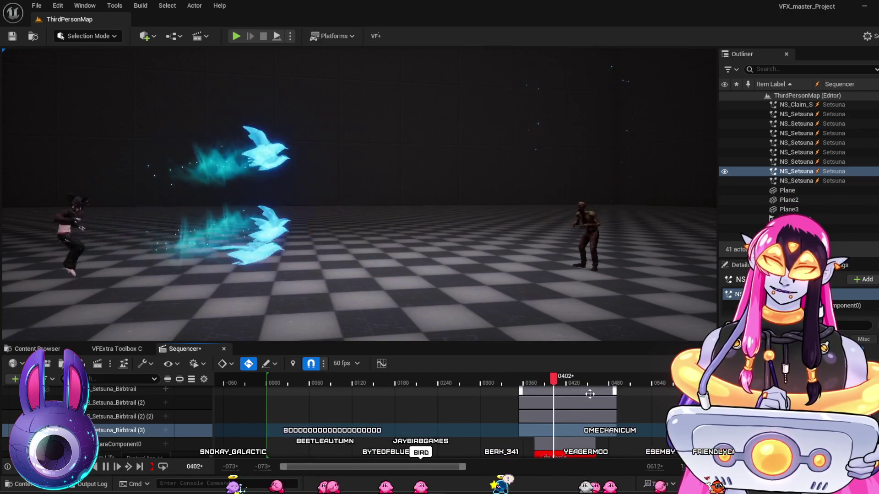
key(space)
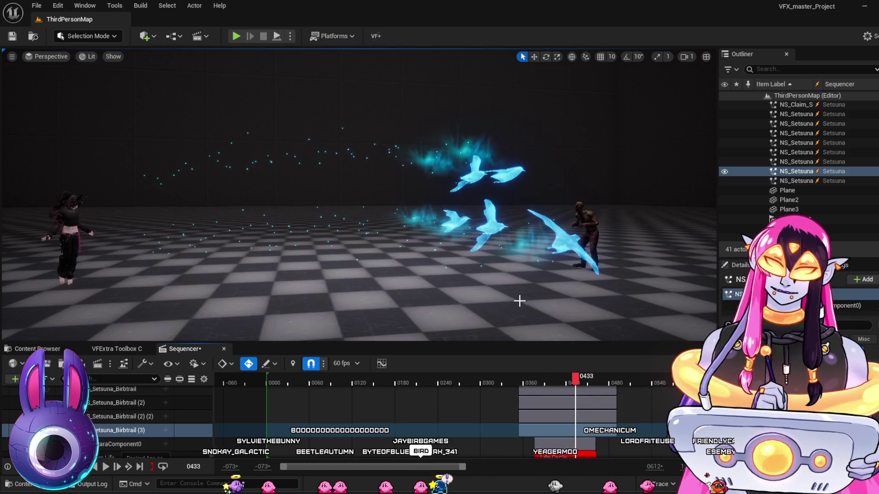
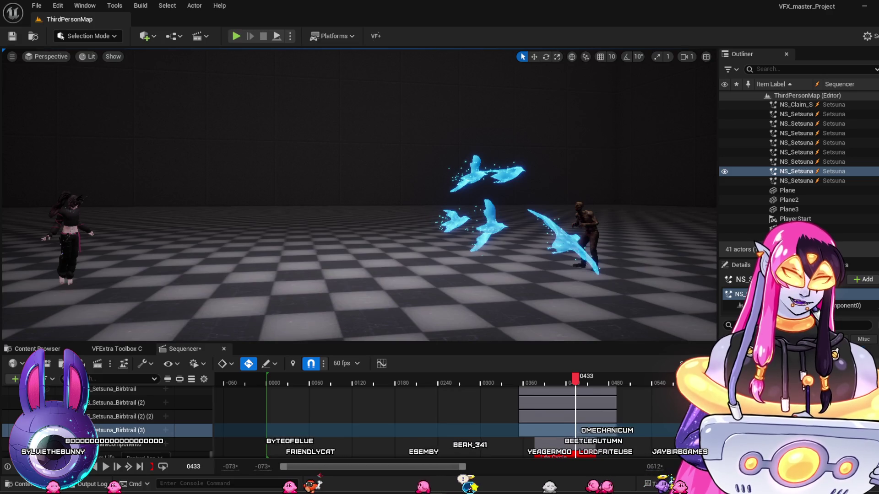
Replay the bird flock several times from around frames 0330–0355 up to about 0435.
click(513, 378)
key(space)
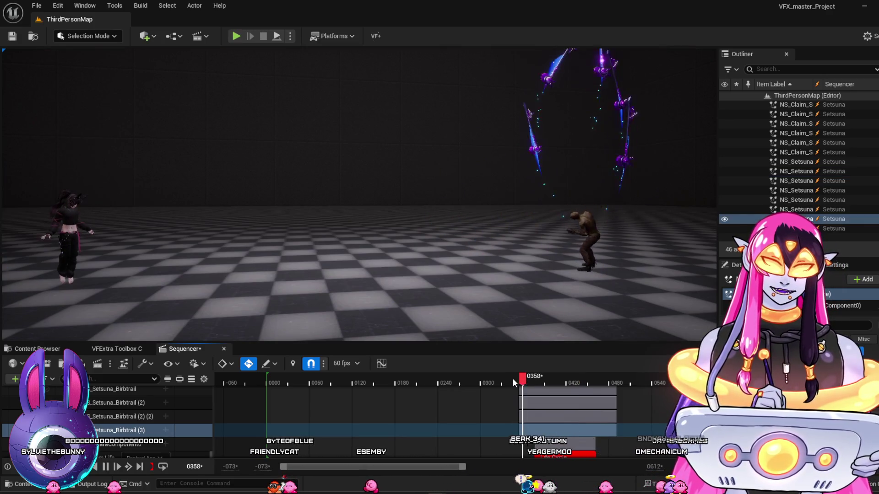
key(space)
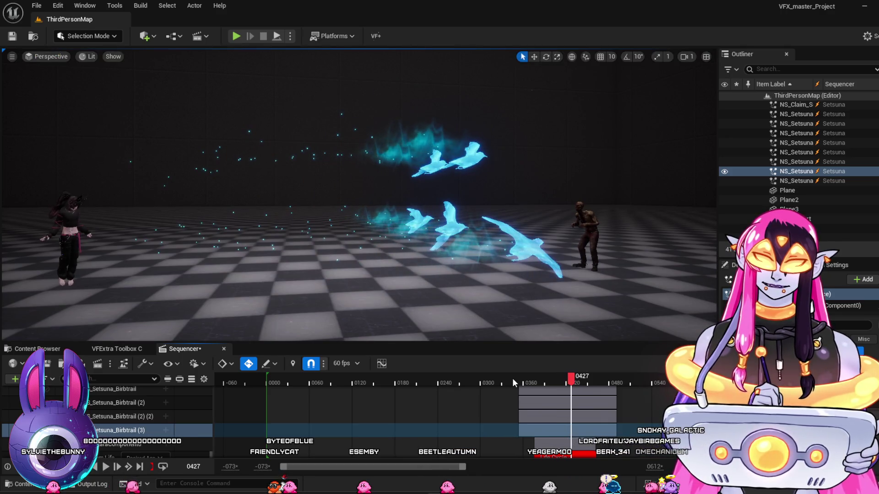
click(506, 377)
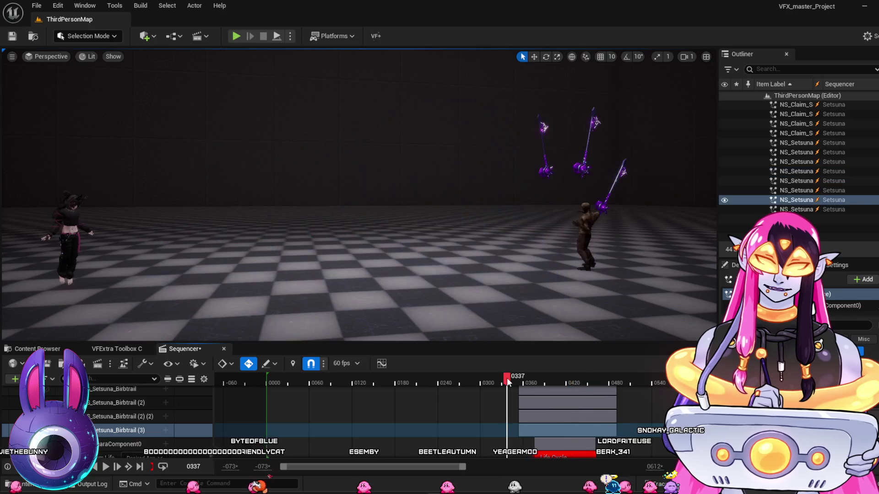
key(space)
key(space)
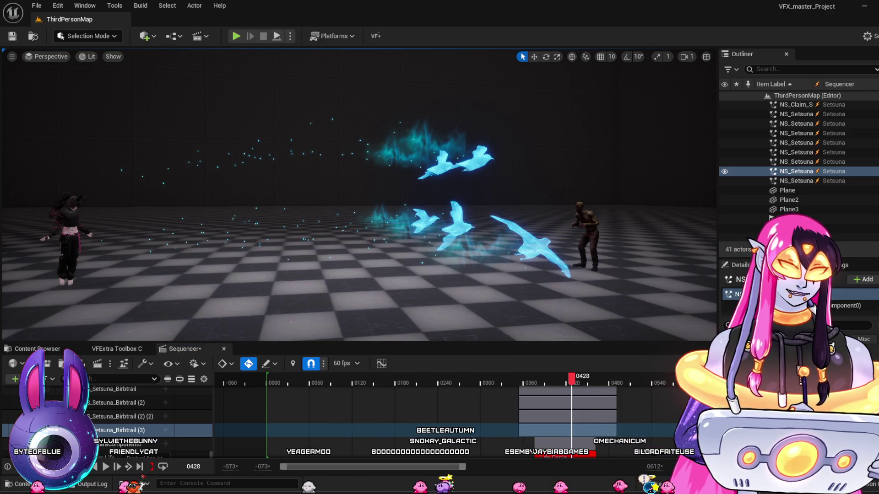
click(500, 377)
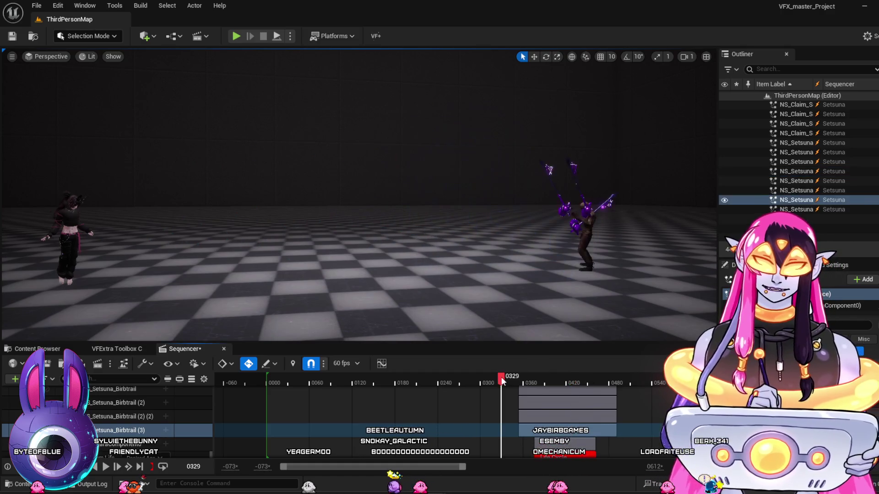
key(space)
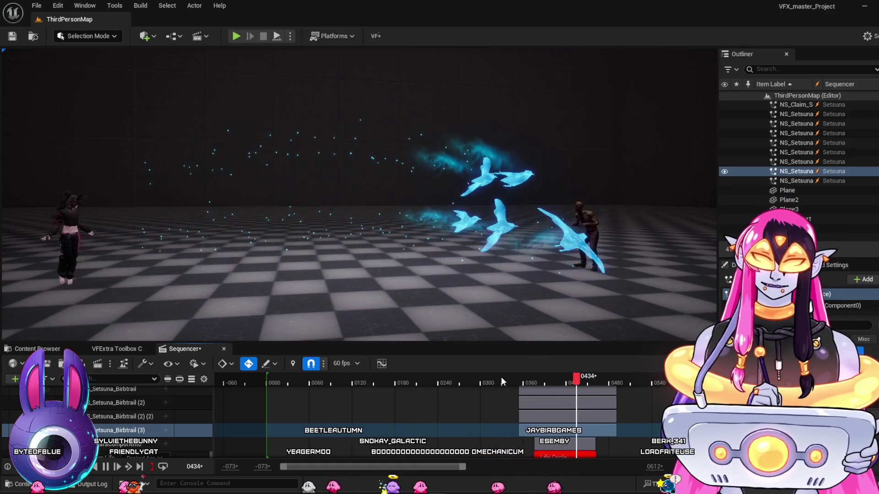
key(space)
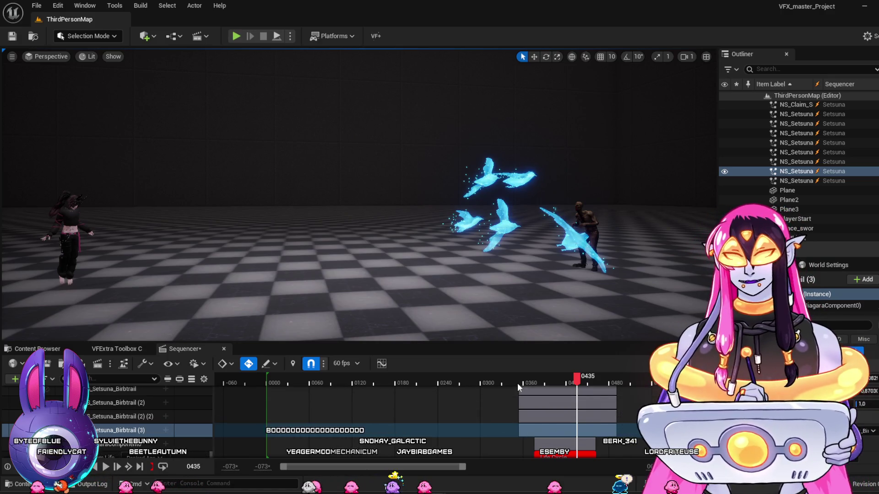
click(518, 383)
key(space)
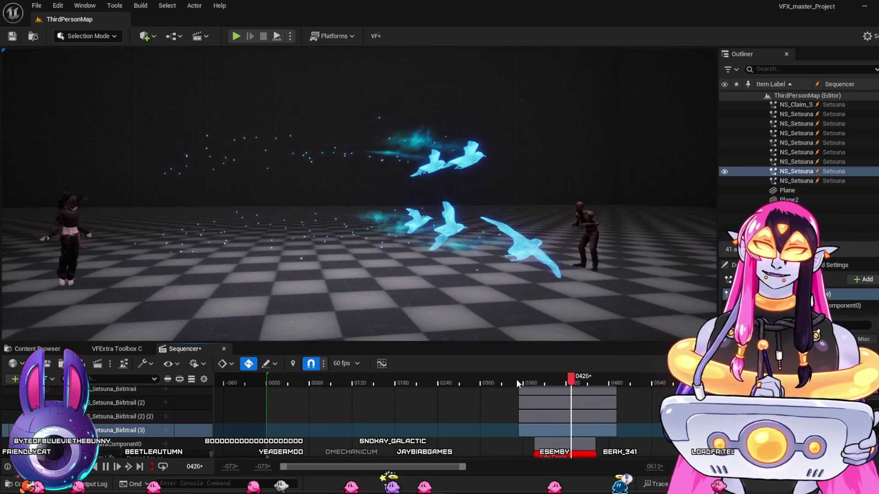
click(503, 382)
key(space)
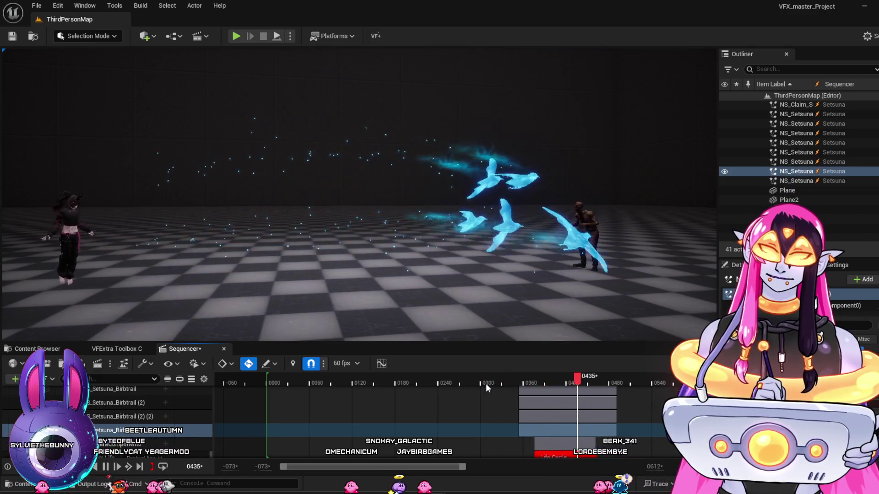
key(space)
Scrub through the birds' flight between frames 0388 and 0435, framing the view on the bird effect.
drag(485, 383, 550, 404)
drag(556, 404, 567, 410)
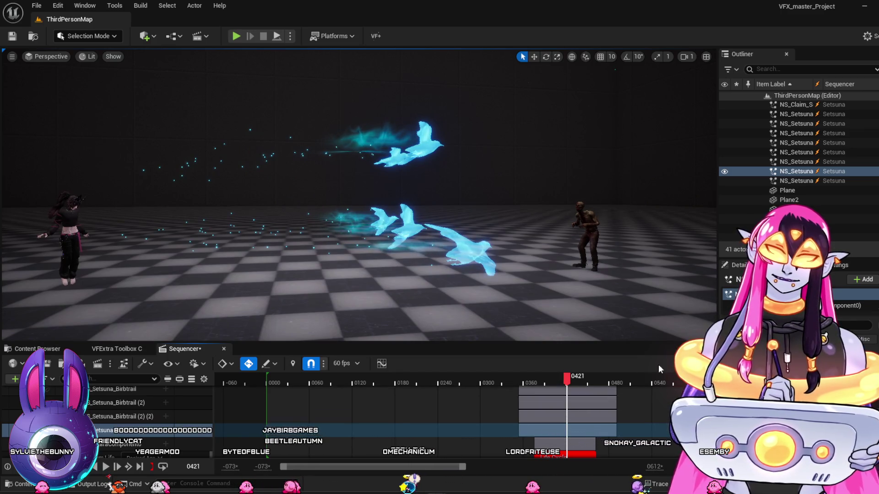
mouse_move(467, 275)
mouse_down()
mouse_move(490, 302)
mouse_move(502, 275)
mouse_up()
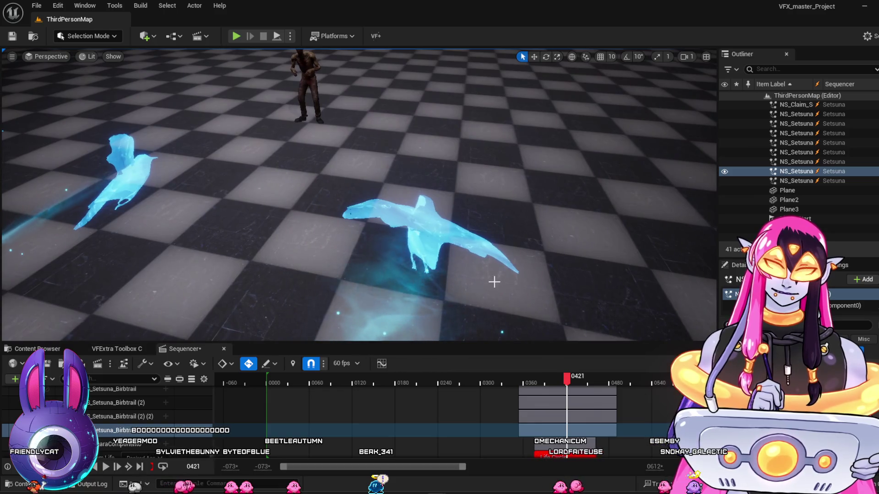
drag(525, 380, 570, 384)
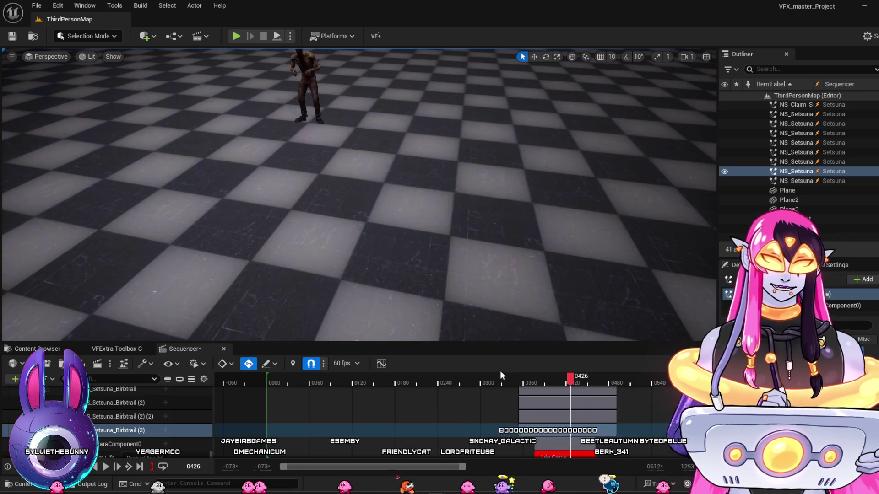
key(f)
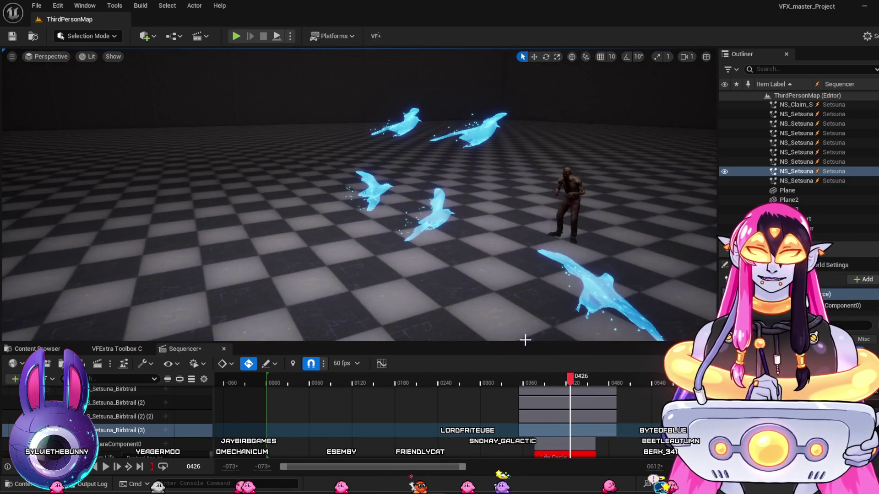
mouse_move(543, 384)
mouse_down()
mouse_move(531, 387)
mouse_move(578, 397)
mouse_up()
mouse_move(490, 275)
mouse_down()
mouse_move(490, 247)
mouse_move(490, 283)
mouse_move(525, 311)
mouse_up()
Review the flock's approach between frames 0360 and 0430, then open NS_Setsuna_Birbtrail.
drag(522, 376, 575, 401)
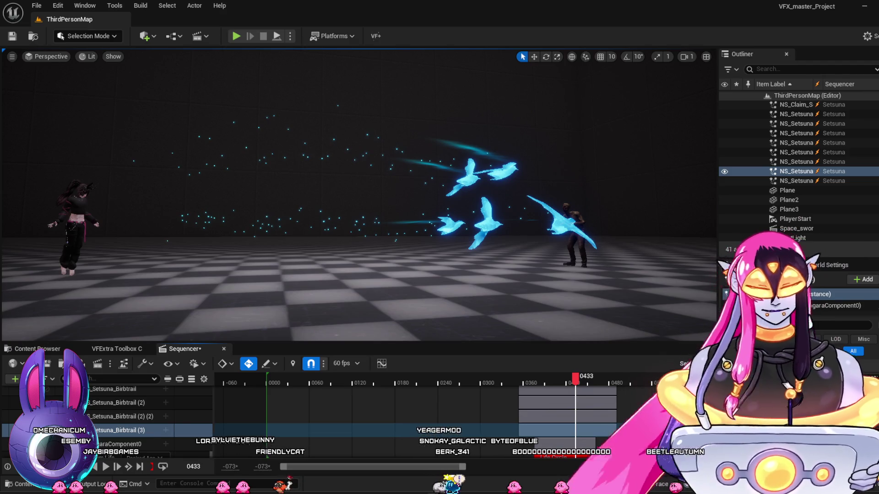
mouse_move(523, 380)
mouse_down()
mouse_move(565, 390)
mouse_move(509, 385)
mouse_move(576, 407)
mouse_up()
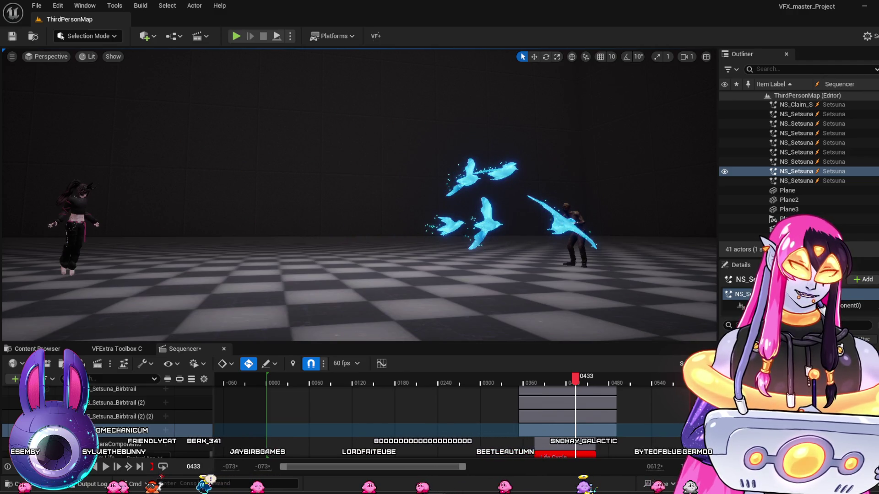
mouse_move(515, 380)
mouse_down()
mouse_move(565, 396)
mouse_move(572, 403)
mouse_move(512, 393)
mouse_move(562, 409)
mouse_up()
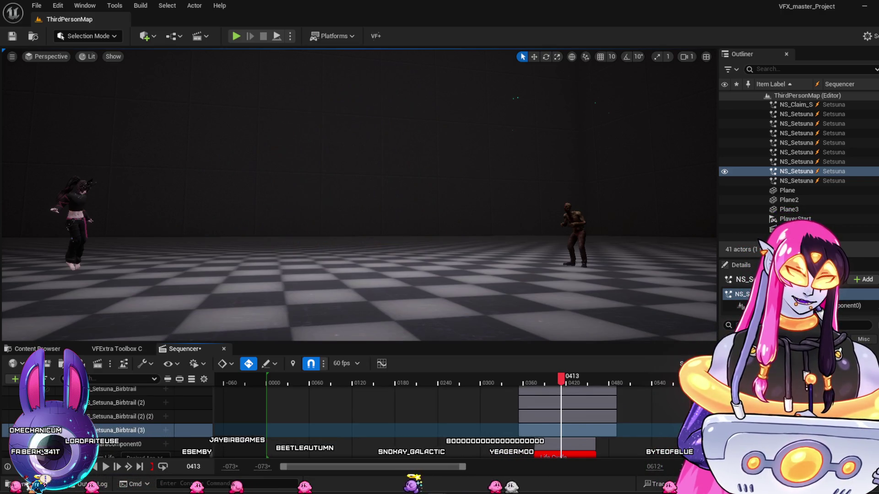
mouse_move(506, 380)
mouse_down()
mouse_move(564, 400)
mouse_move(584, 436)
mouse_up()
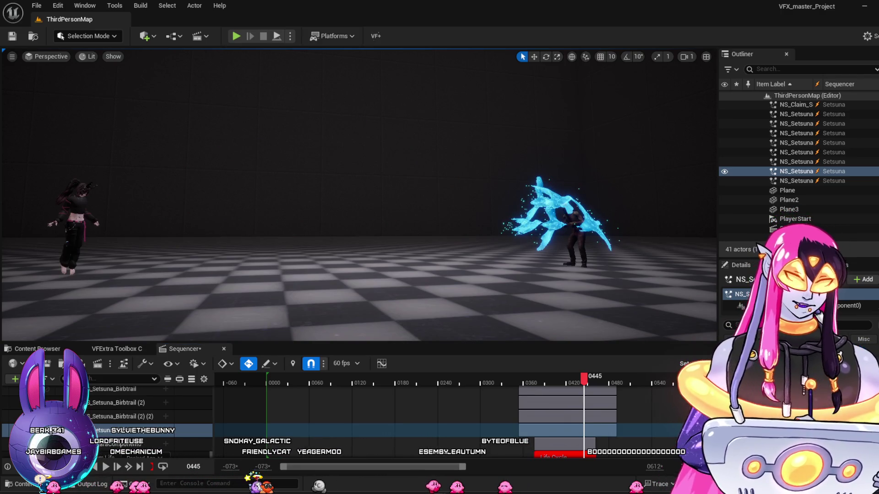
mouse_move(516, 367)
mouse_down()
mouse_move(493, 379)
mouse_move(567, 402)
mouse_move(543, 403)
mouse_up()
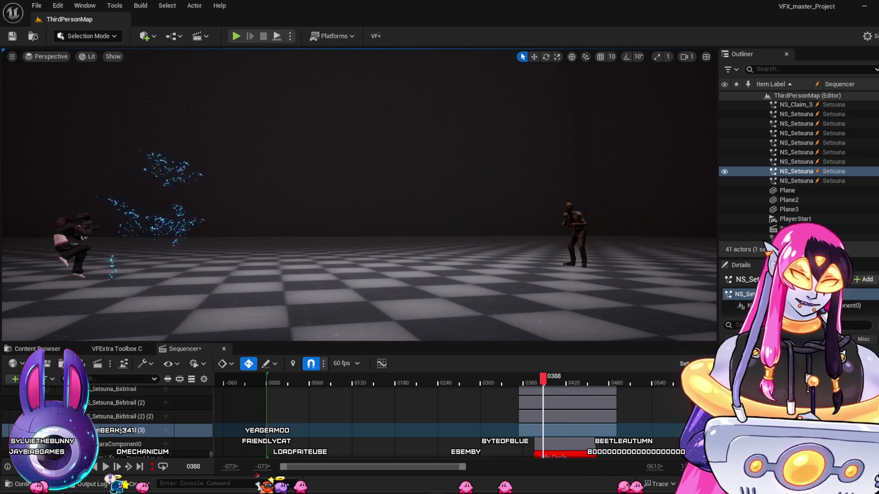
mouse_move(543, 393)
mouse_down()
mouse_move(598, 397)
mouse_move(545, 394)
mouse_move(569, 391)
mouse_move(556, 393)
mouse_move(577, 402)
mouse_up()
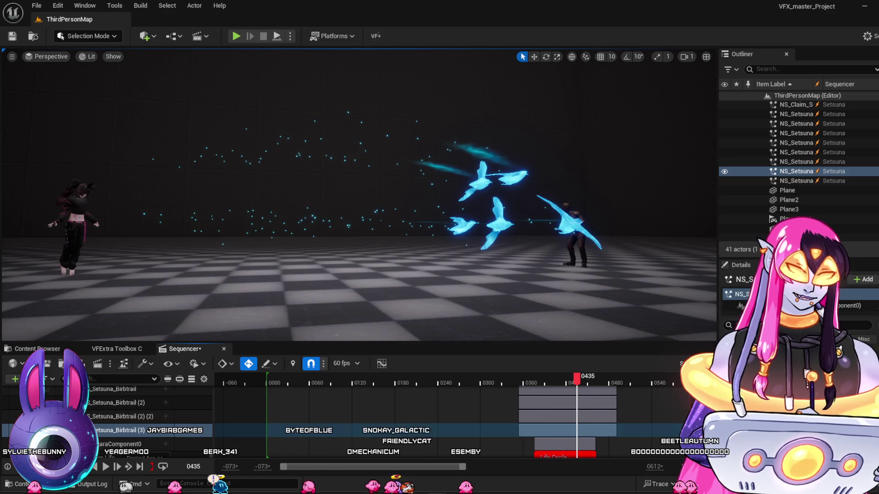
mouse_move(575, 394)
mouse_down()
mouse_move(546, 391)
mouse_move(566, 401)
mouse_up()
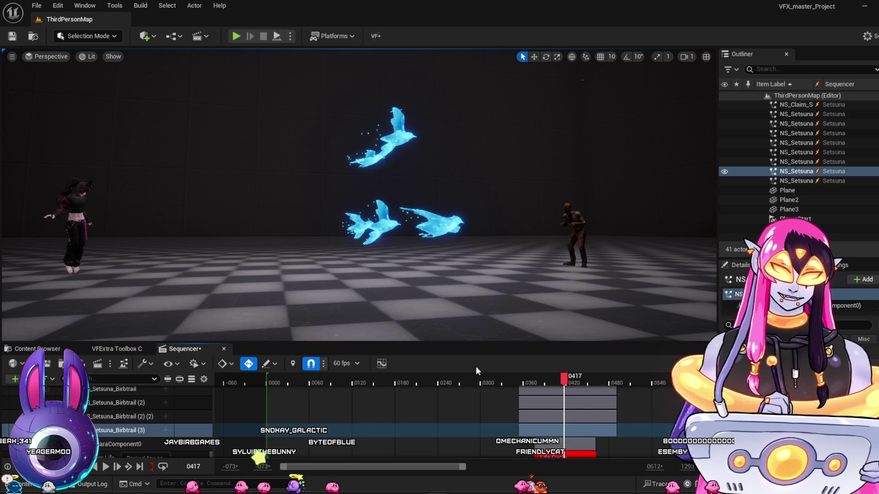
mouse_move(529, 380)
mouse_down()
mouse_move(576, 389)
mouse_move(518, 394)
mouse_move(562, 412)
mouse_move(566, 398)
mouse_move(540, 383)
mouse_move(574, 400)
mouse_up()
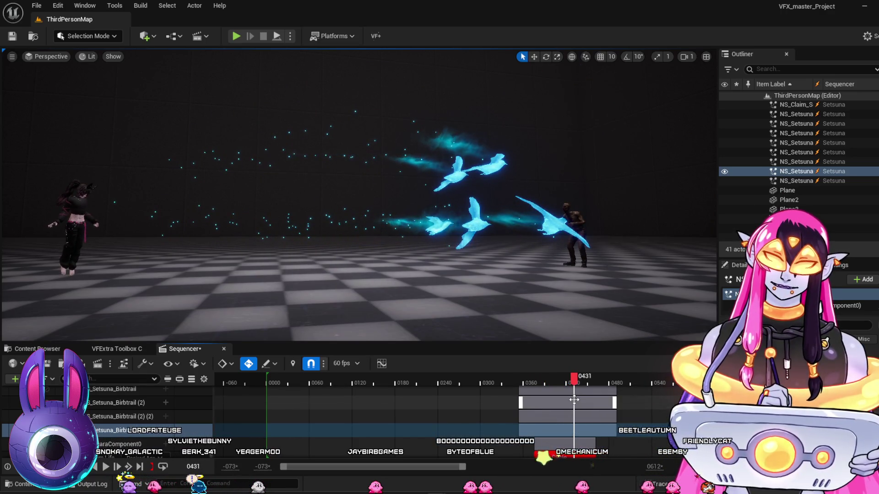
double_click(574, 399)
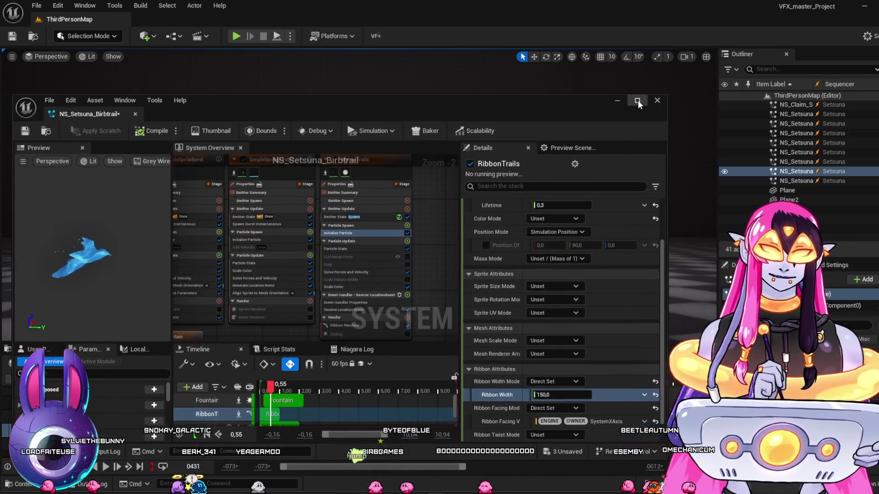
Maximize the Niagara editor and set the RibbonTrails particle lifetime to 0.5.
click(637, 102)
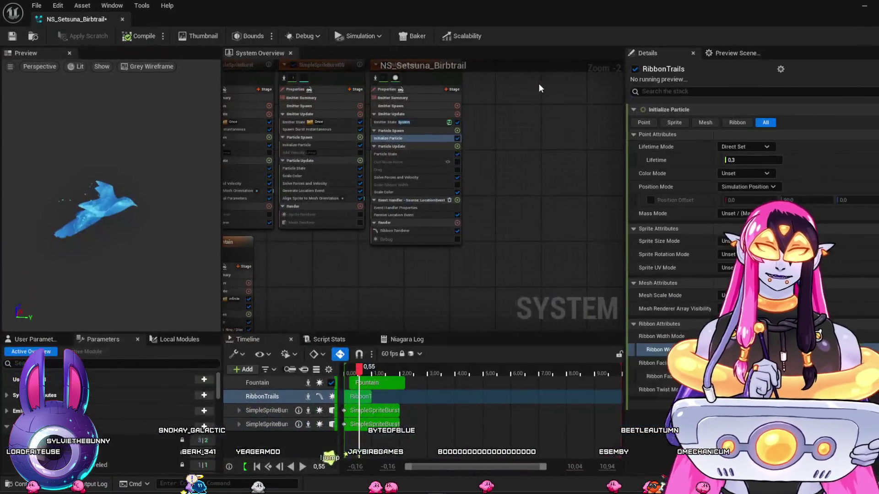
mouse_move(358, 371)
mouse_down()
mouse_move(349, 372)
mouse_move(376, 380)
mouse_up()
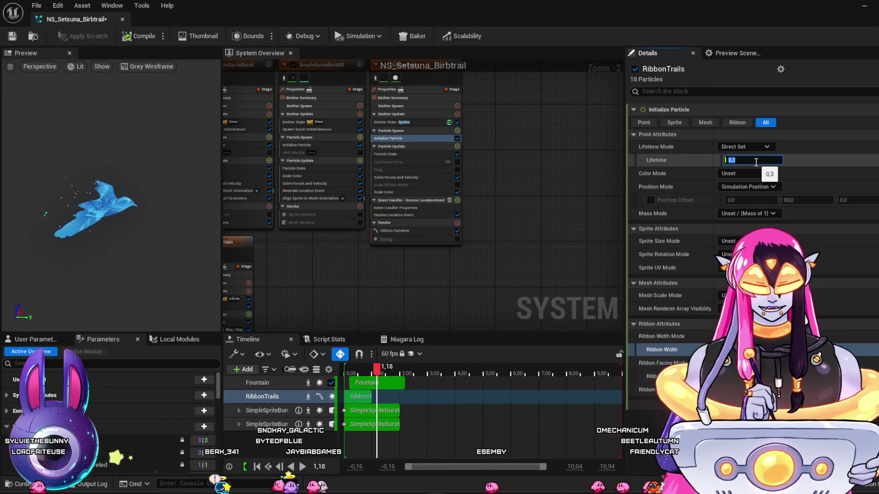
text(0,5)
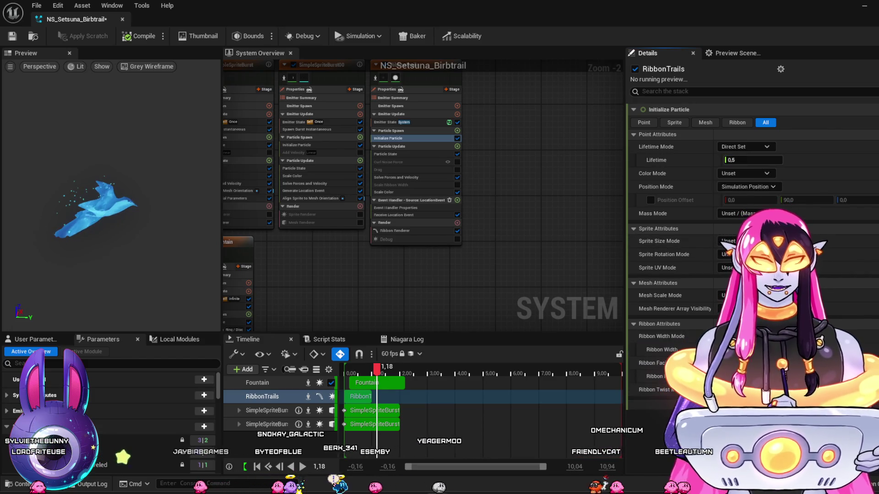
Open the Ribbon Renderer's M_PanDistort_Trans1 material for editing.
click(418, 231)
click(722, 145)
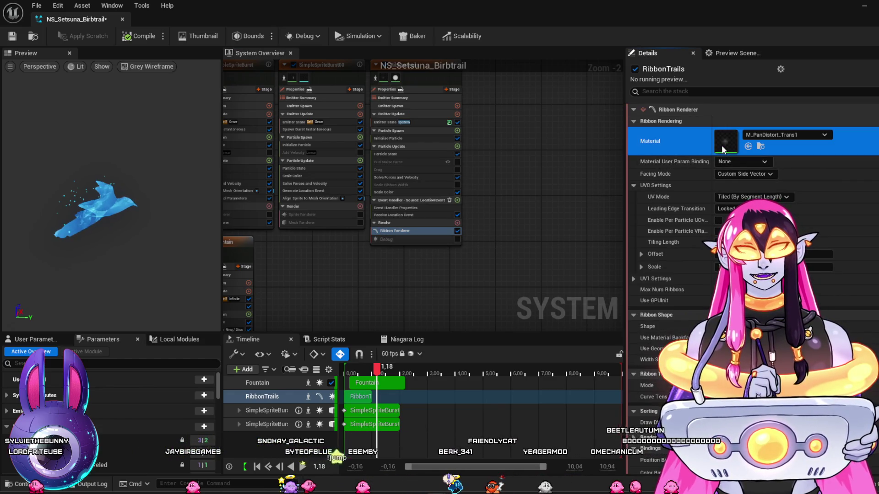
double_click(721, 144)
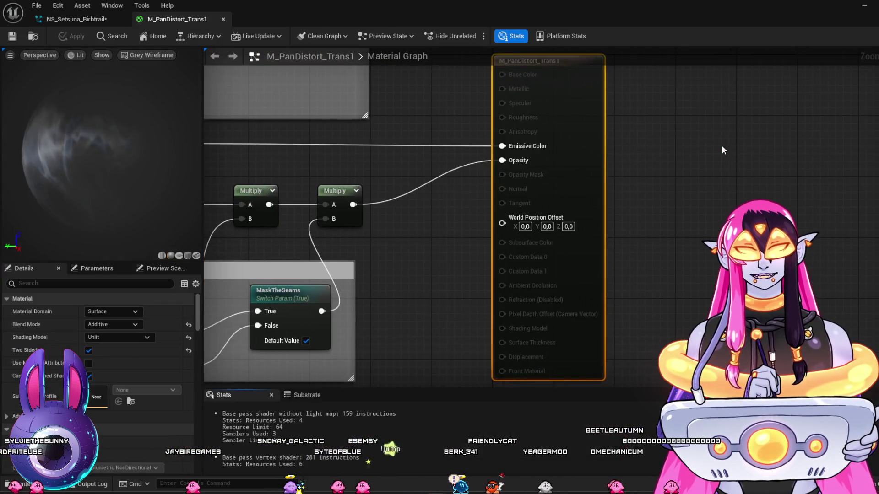
Set the material preview to an unlit plane and bring the TexCoord mask chain into view.
click(180, 255)
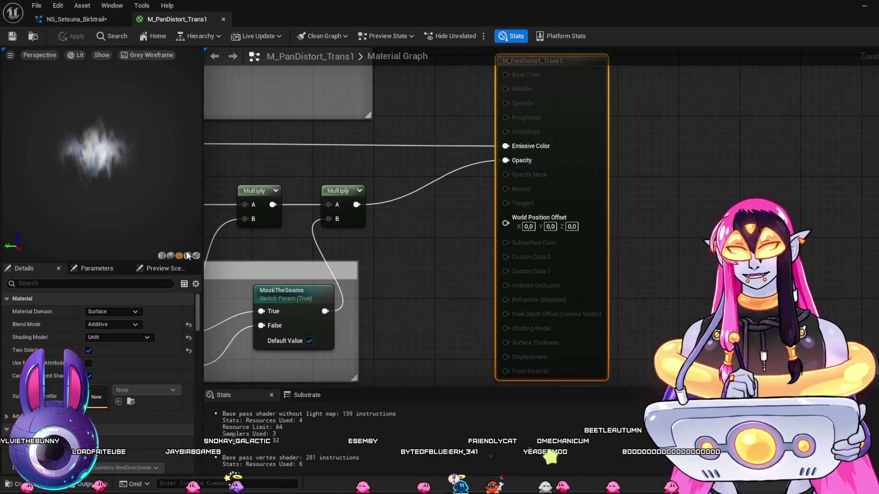
drag(114, 183, 160, 183)
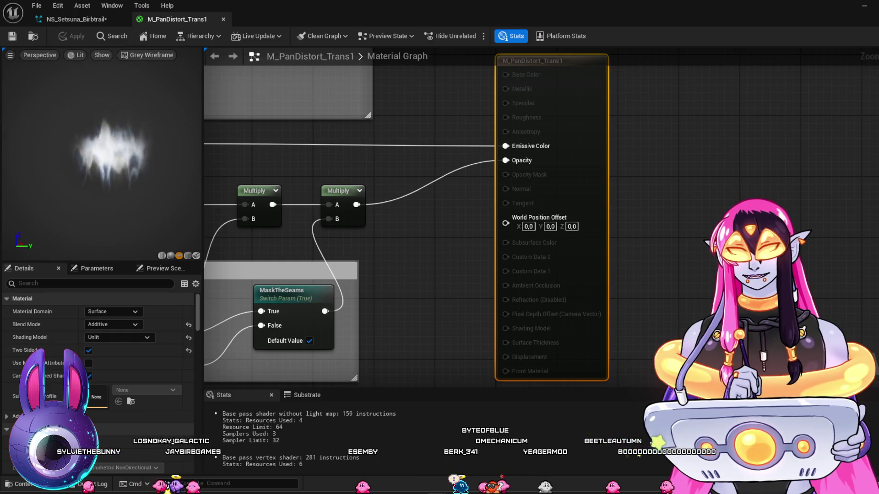
click(78, 55)
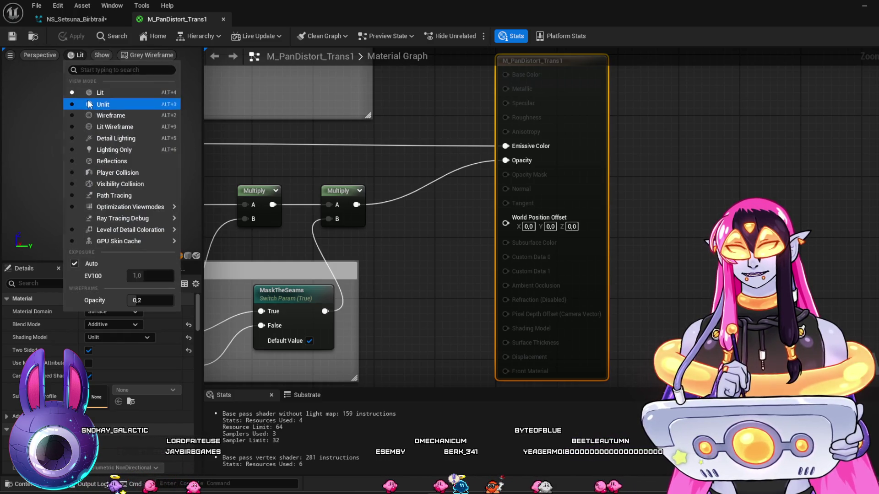
click(89, 104)
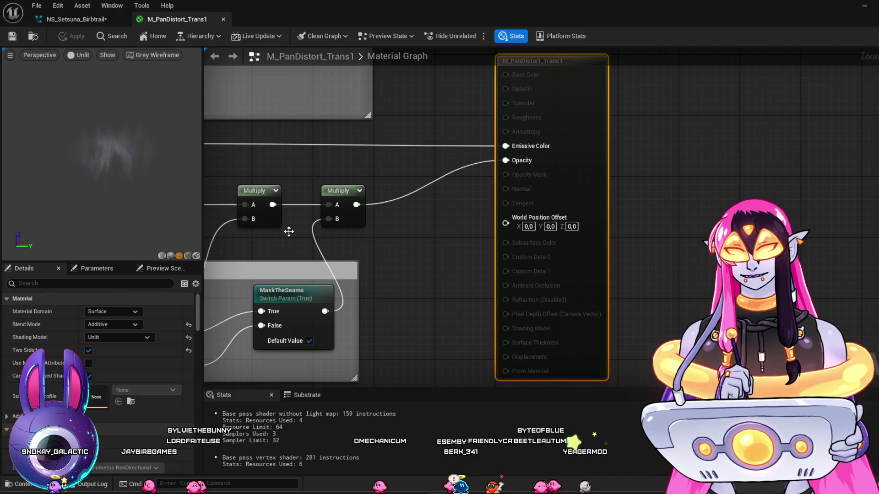
scroll(447, 290, down, 2)
mouse_move(448, 290)
mouse_down()
mouse_move(628, 297)
mouse_move(565, 163)
mouse_up()
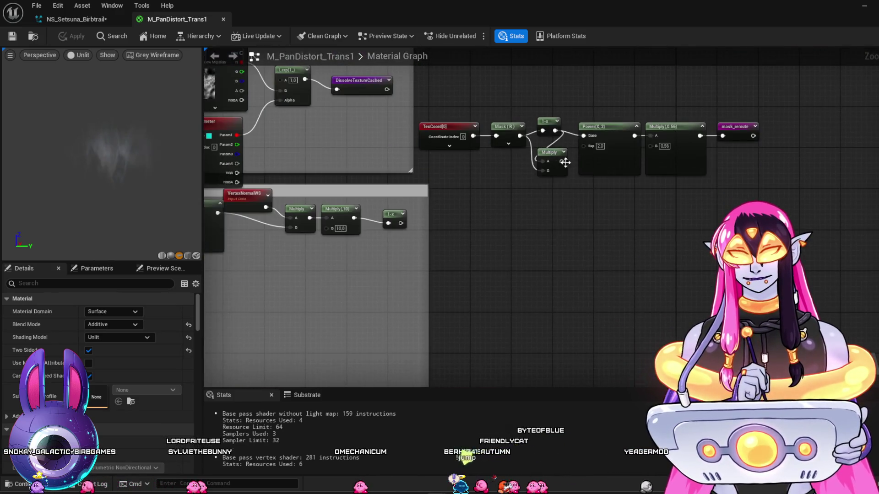
scroll(528, 262, up, 4)
drag(555, 266, 548, 306)
click(491, 244)
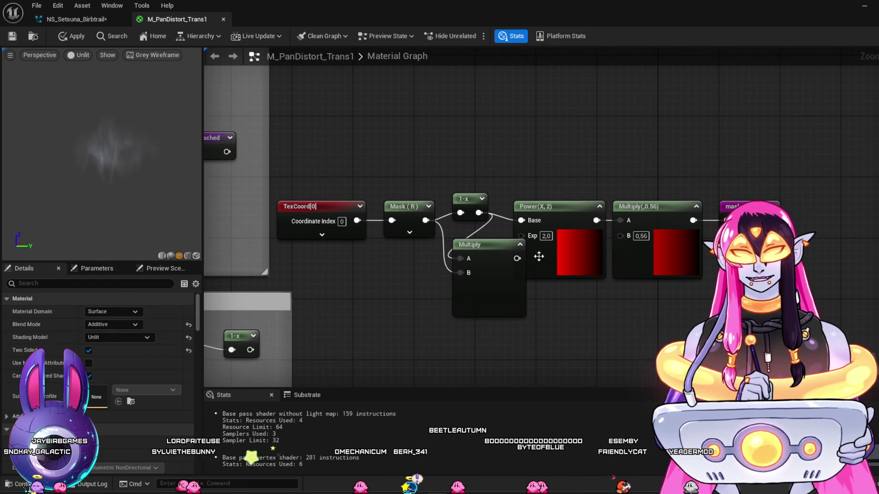
Rewire the mask chain so the 1-x output feeds Power's Base.
drag(561, 209, 585, 215)
drag(652, 207, 680, 210)
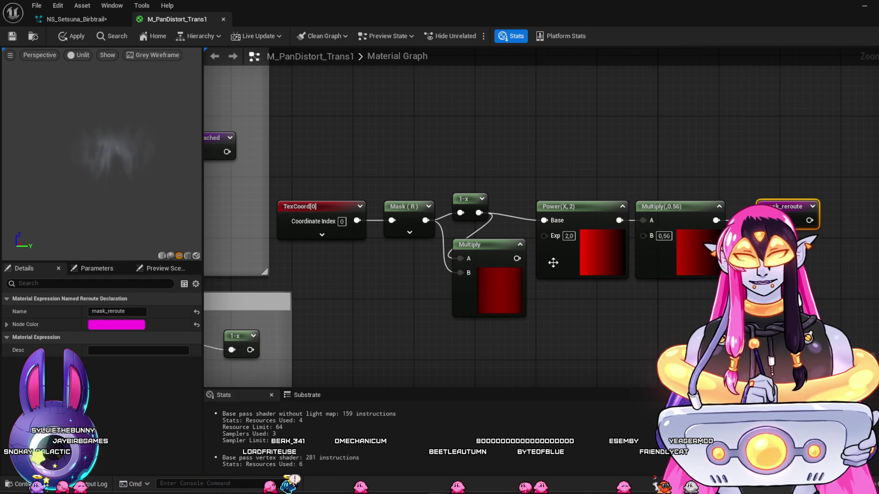
drag(517, 258, 524, 255)
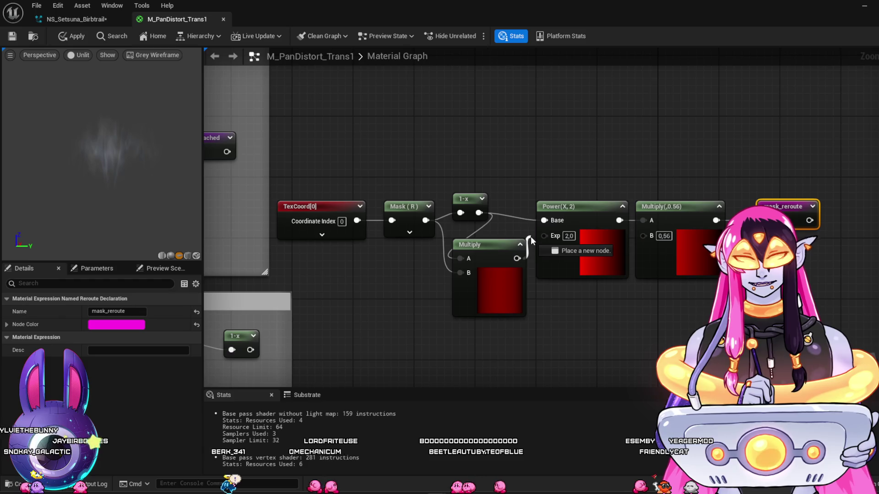
drag(531, 236, 542, 221)
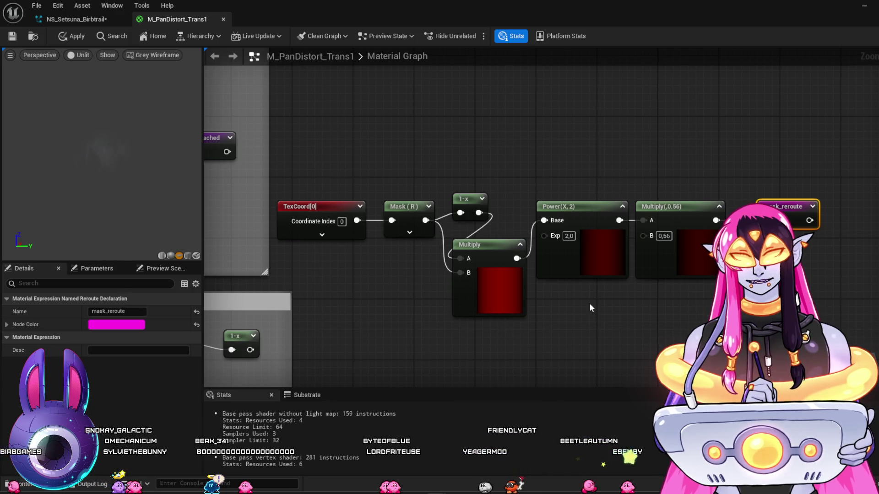
drag(479, 214, 544, 220)
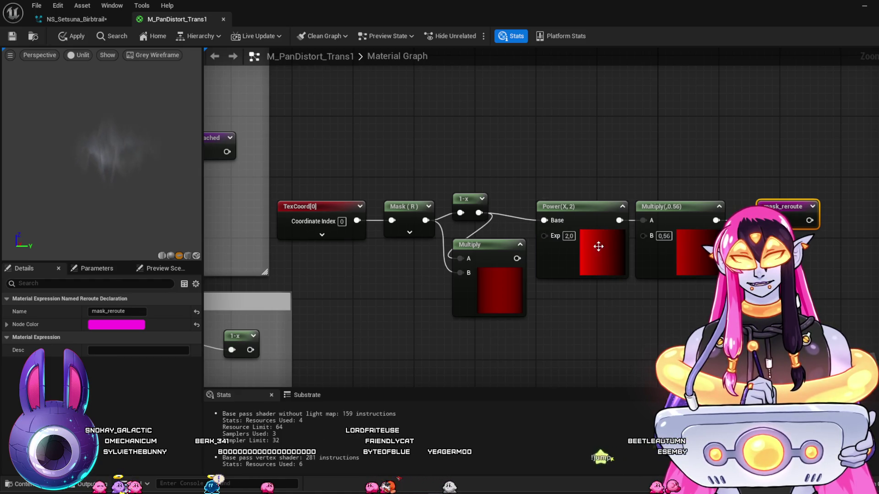
drag(135, 192, 134, 192)
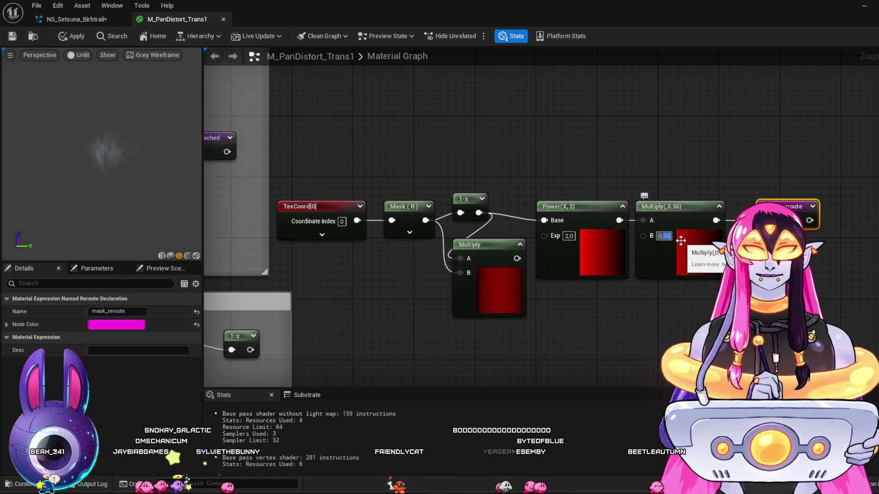
Test Multiply B and Power exponent values, settling on a Power exponent of 5.
text(2)
key(Return)
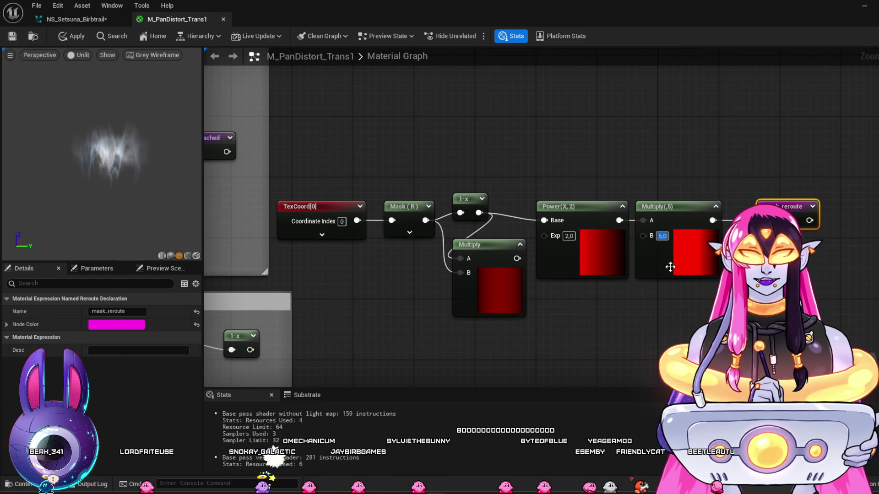
text(1)
key(Return)
click(567, 235)
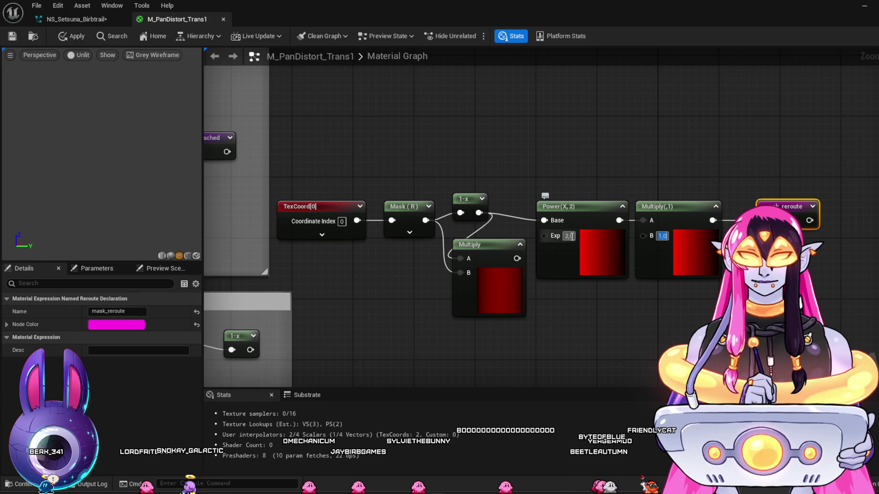
text(30)
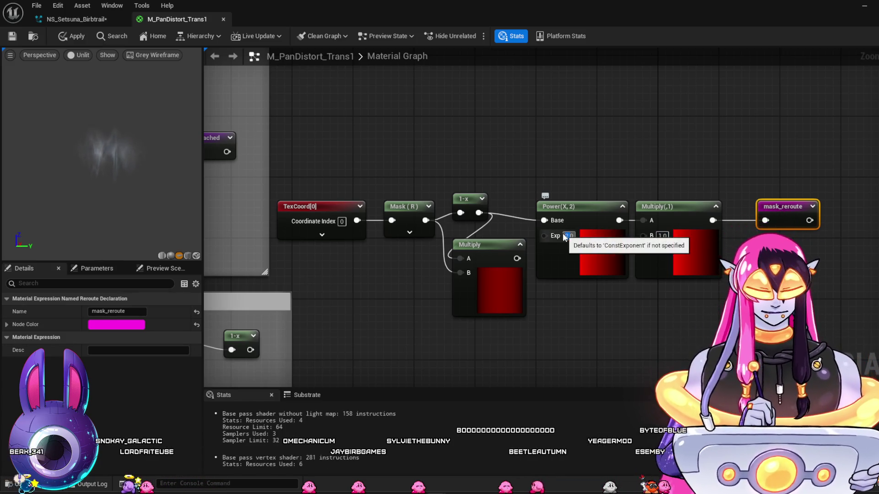
key(Return)
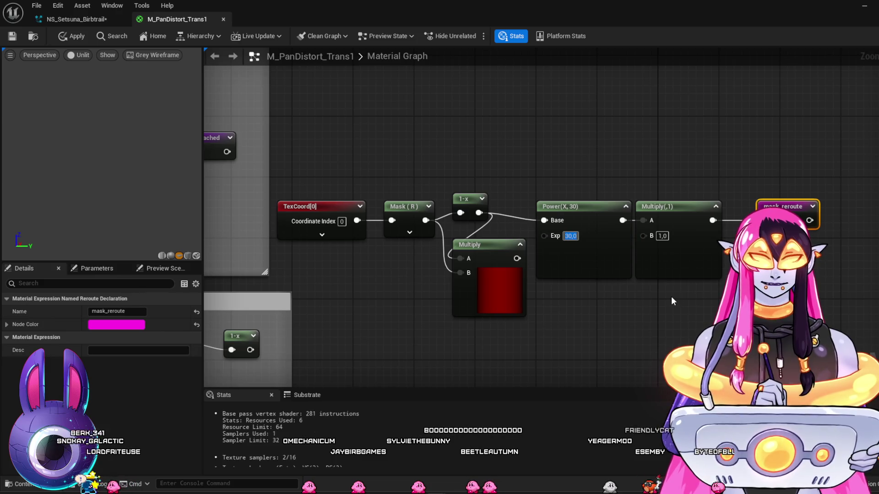
text(3)
key(Return)
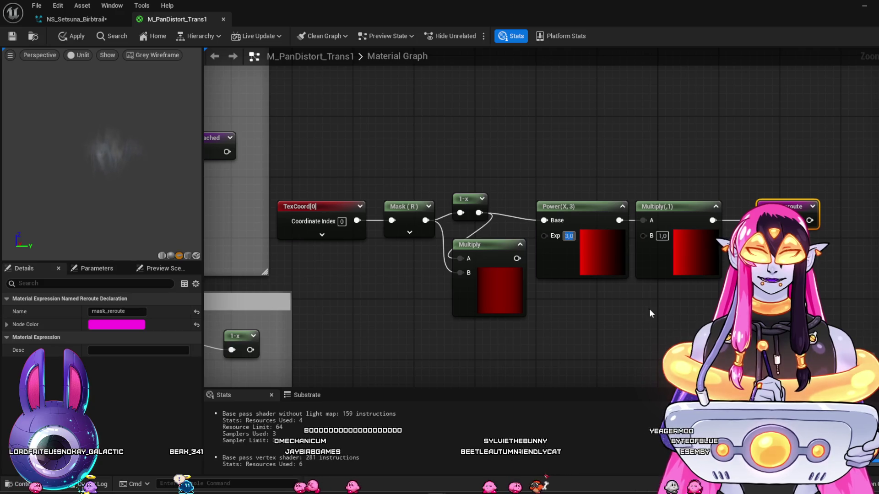
text(5)
key(Return)
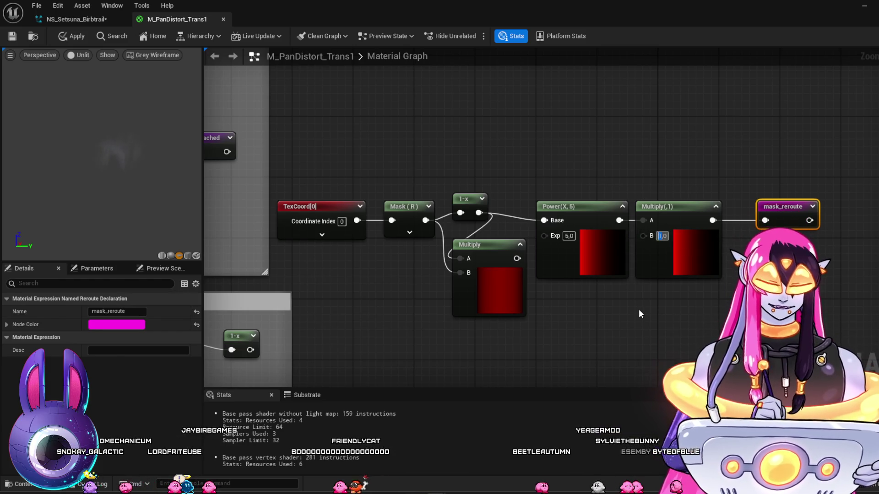
Set Multiply B to 2 and apply the material changes.
text(2)
key(Return)
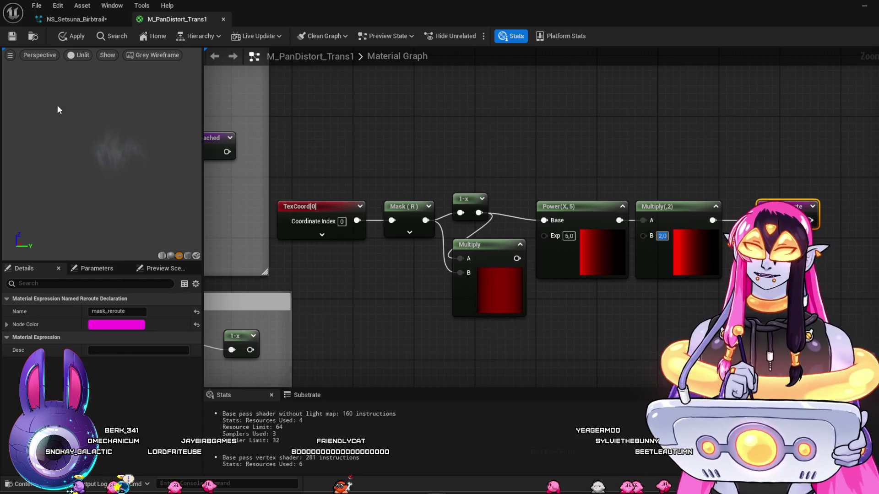
click(12, 39)
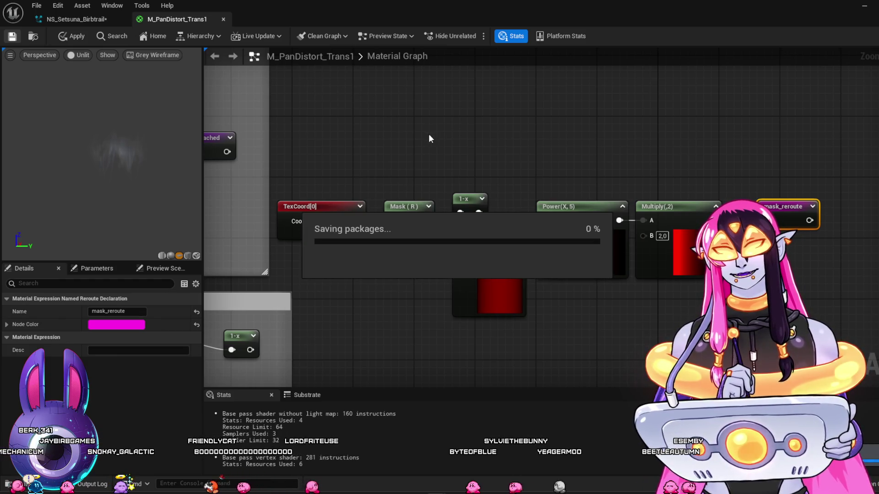
click(864, 6)
Replay the bird sequence from frame 330 to 436, scrub back to 394, then return to M_PanDistort_Trans1.
key(space)
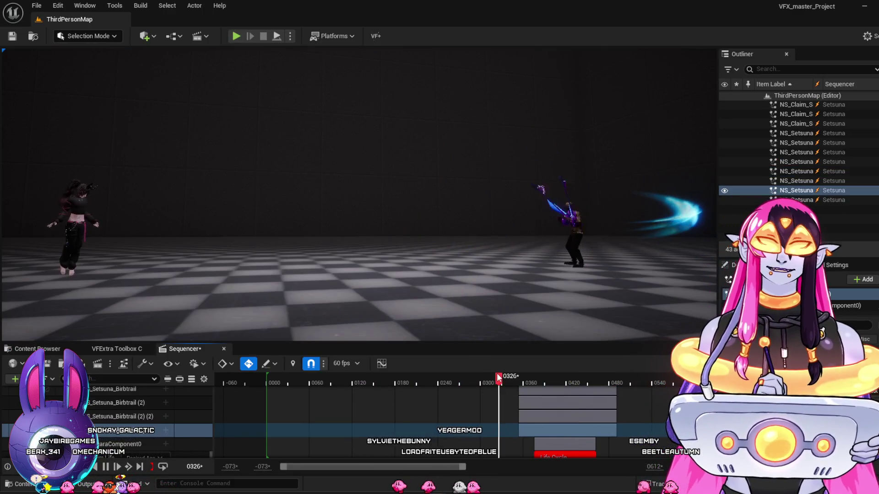
key(space)
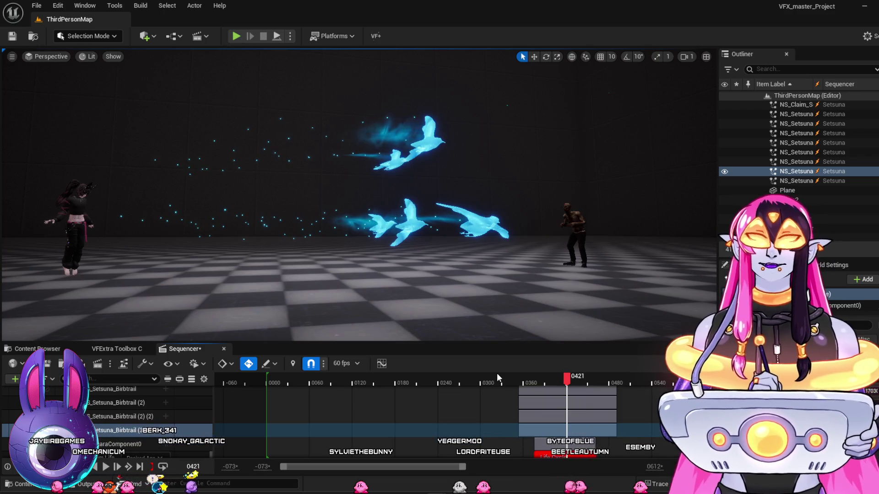
click(501, 378)
key(space)
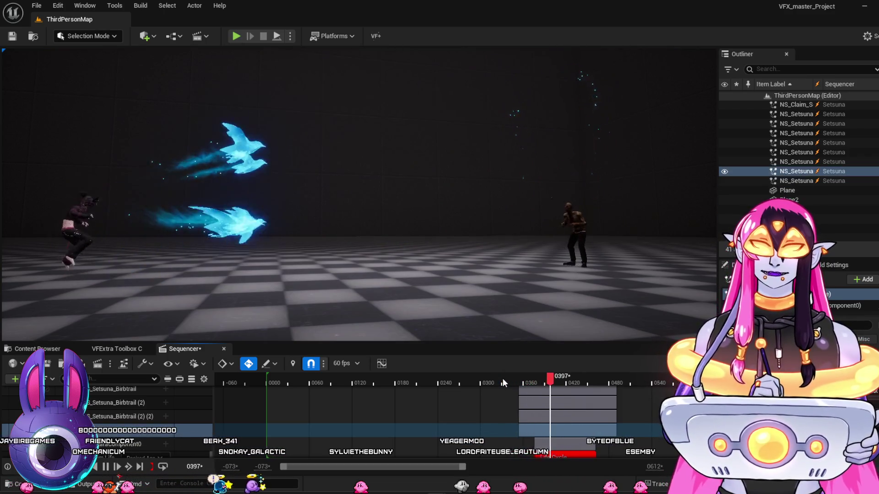
key(space)
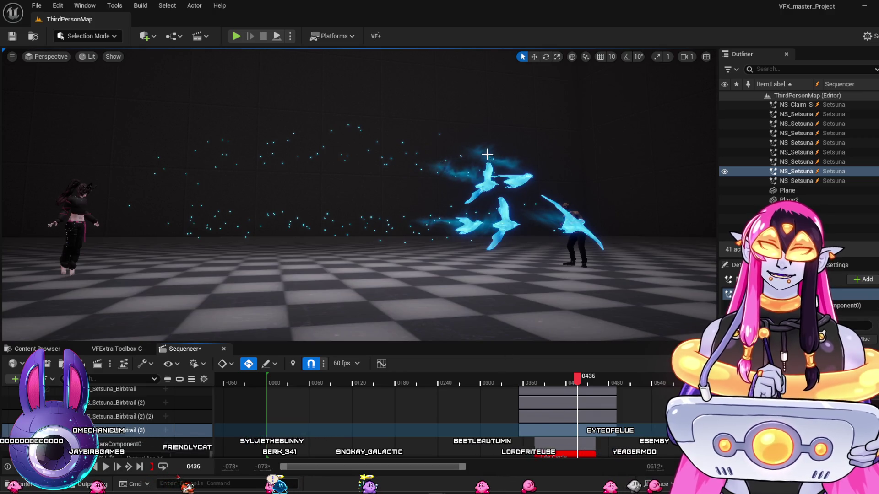
mouse_move(551, 376)
mouse_down()
mouse_move(538, 381)
mouse_move(571, 397)
mouse_up()
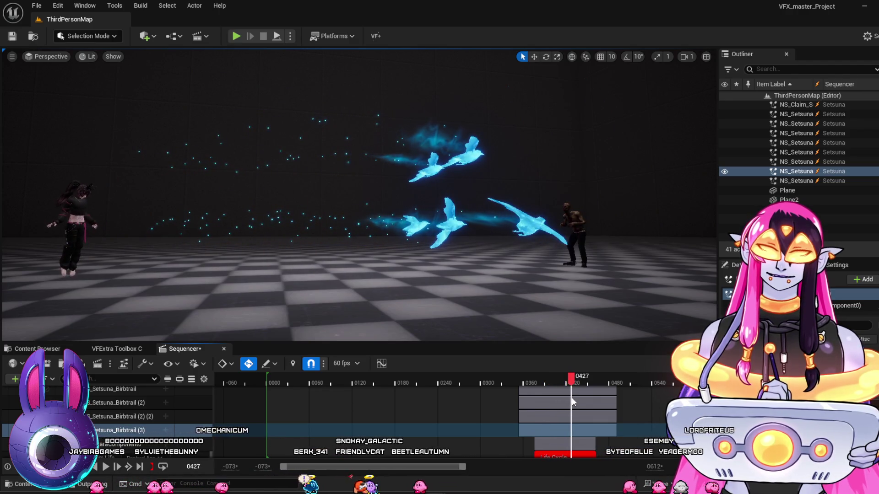
mouse_move(441, 493)
click(563, 329)
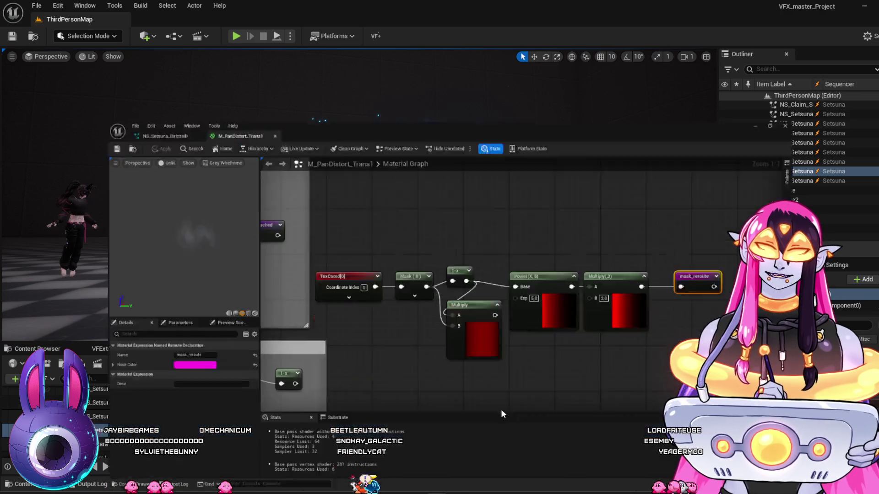
Bring the MainTexture parameter and Texture Sample nodes into view and inspect them.
mouse_move(374, 133)
mouse_down()
mouse_move(437, 246)
mouse_move(636, 221)
mouse_up()
mouse_move(529, 200)
mouse_down()
mouse_move(538, 257)
mouse_move(595, 148)
mouse_move(585, 279)
mouse_move(581, 265)
mouse_up()
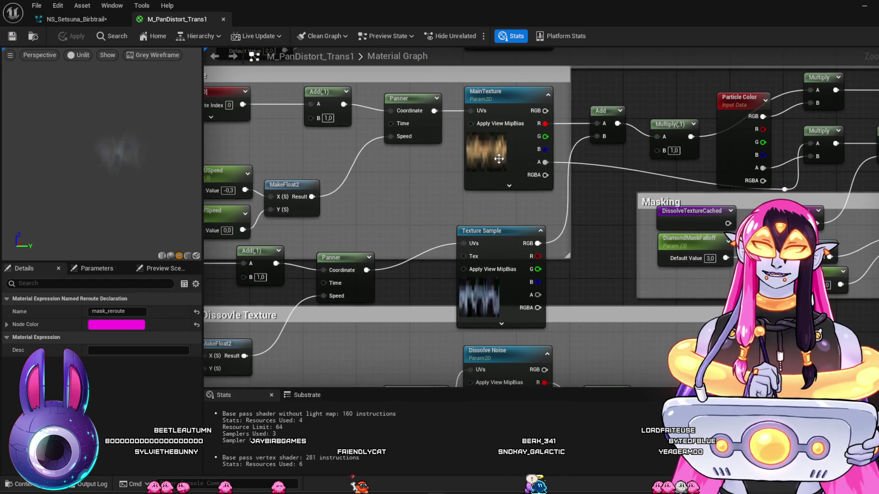
click(486, 151)
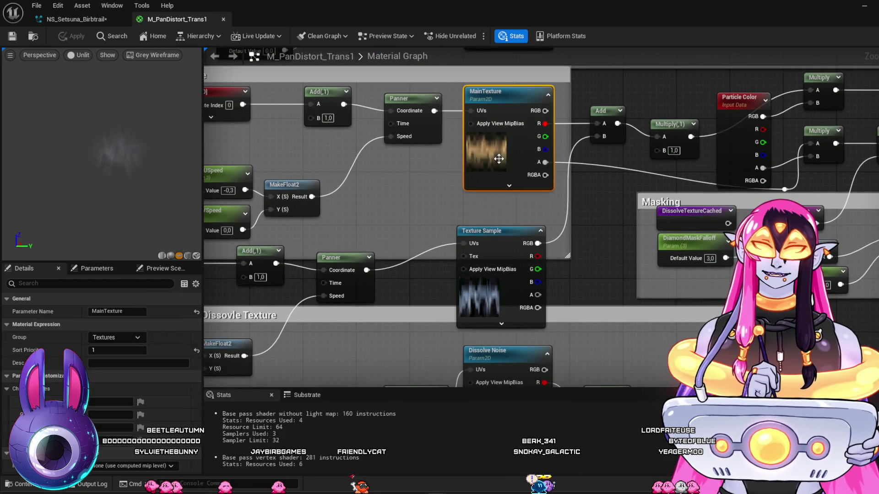
click(474, 297)
drag(511, 234, 525, 222)
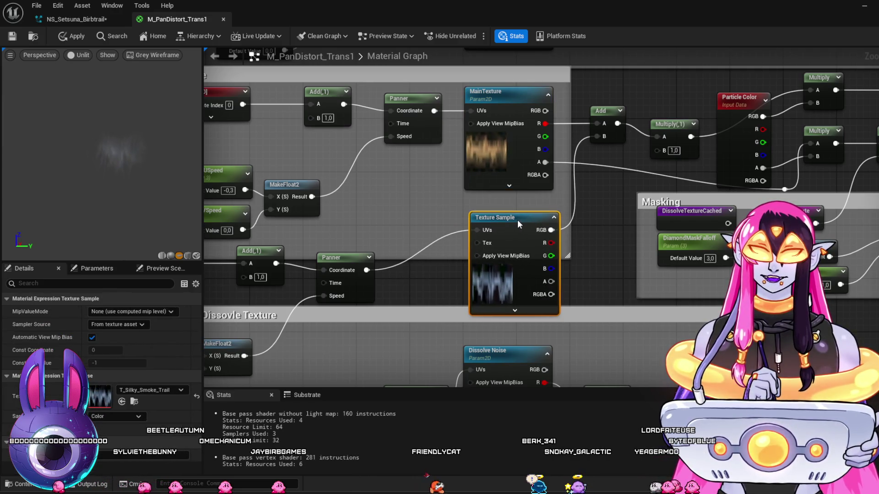
click(498, 151)
Assign the phase energy texture from the Content Drawer to the MainTexture parameter.
scroll(383, 155, up, 1)
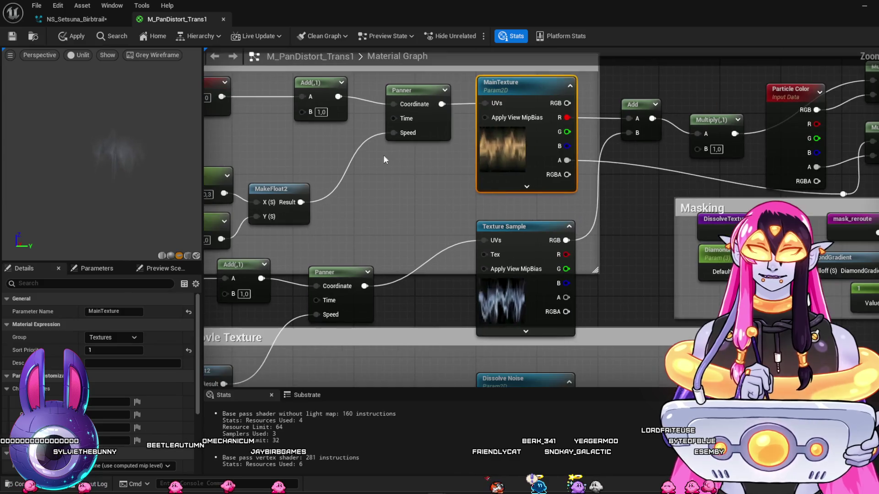
key(ctrl+space)
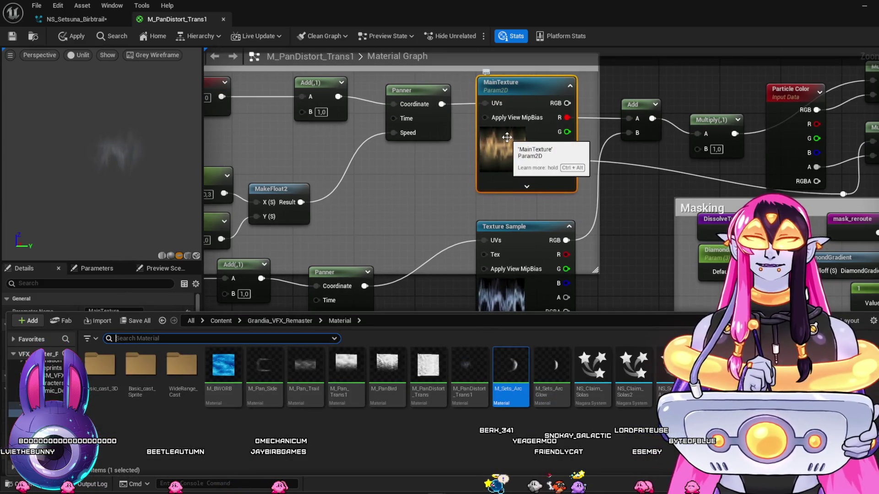
click(506, 137)
scroll(179, 414, down, 5)
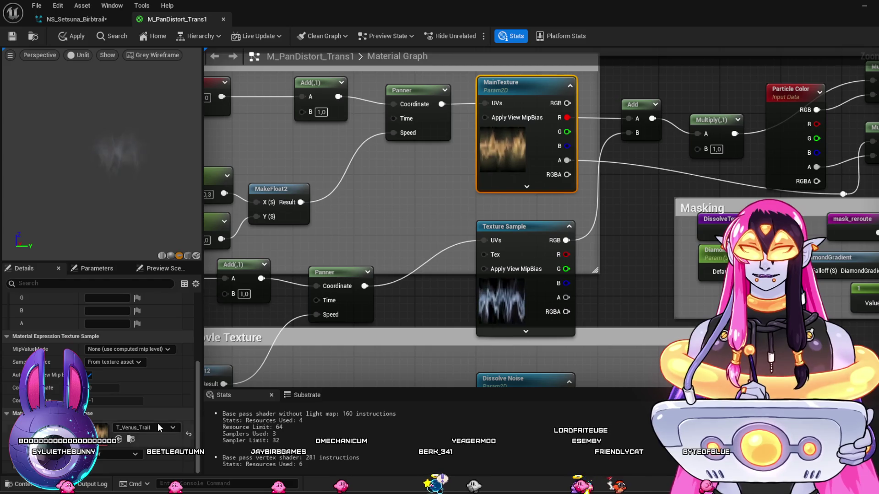
click(130, 439)
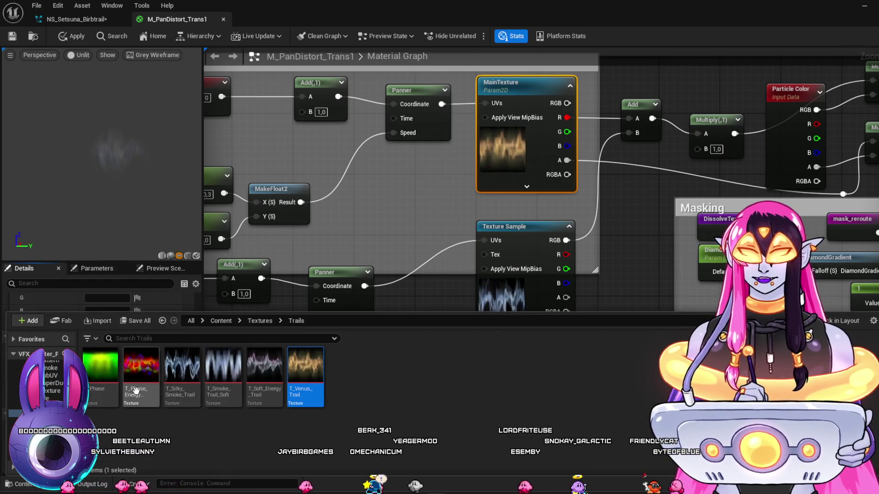
click(136, 389)
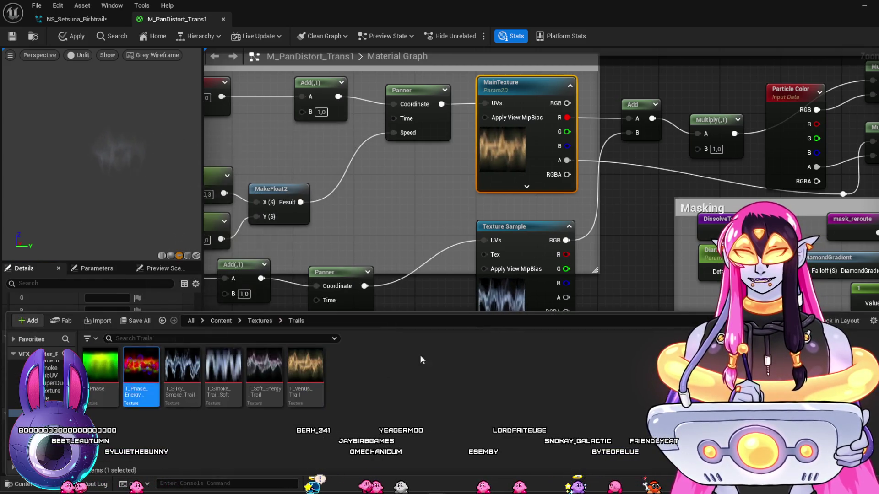
key(ctrl+space)
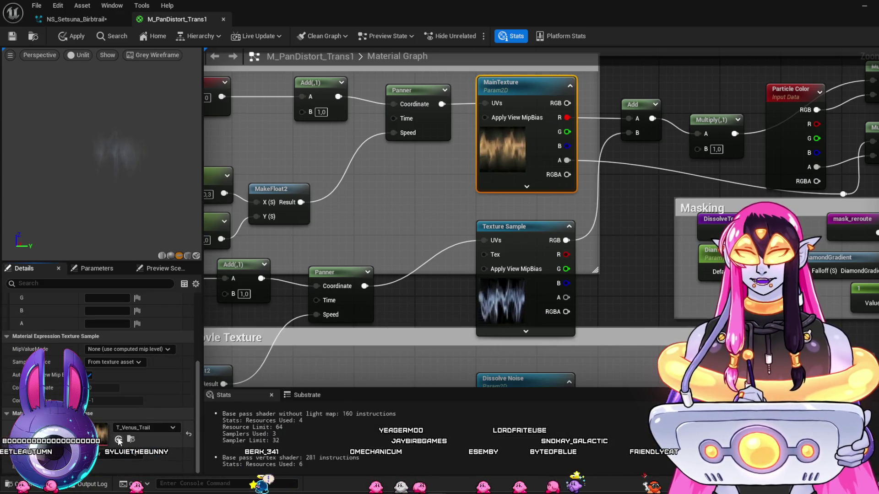
click(118, 440)
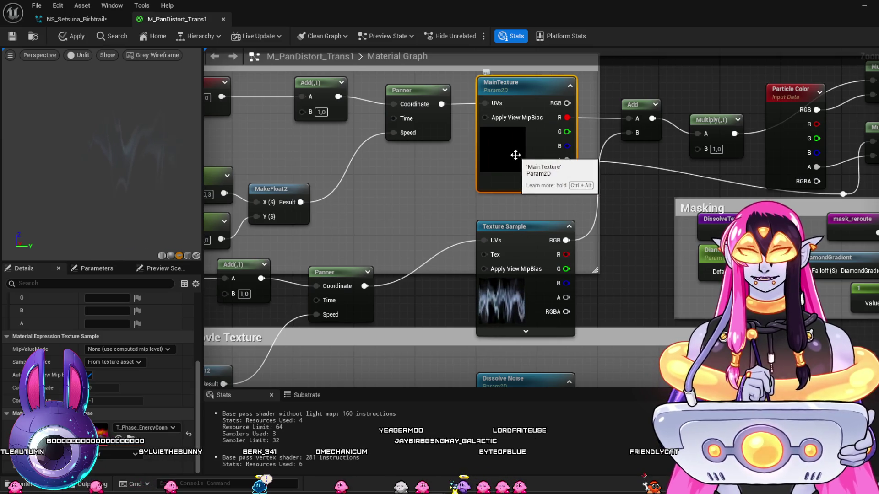
Inspect the phase energy texture, then save the material.
double_click(503, 147)
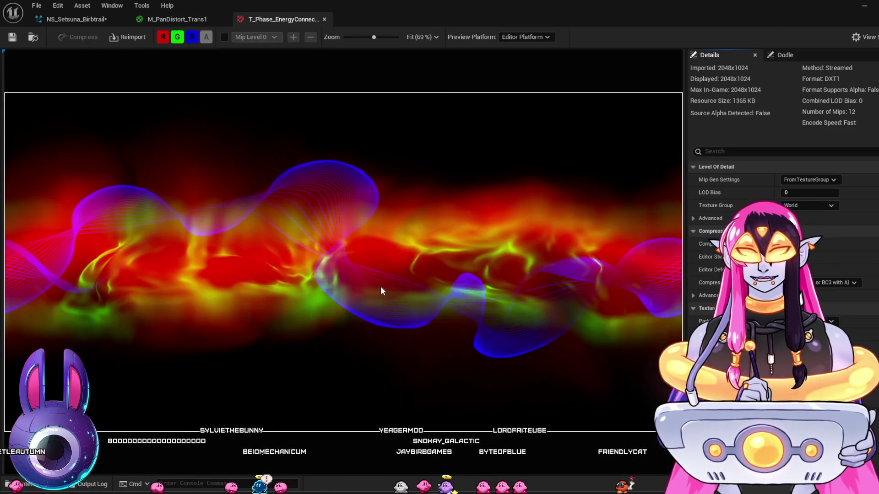
click(325, 18)
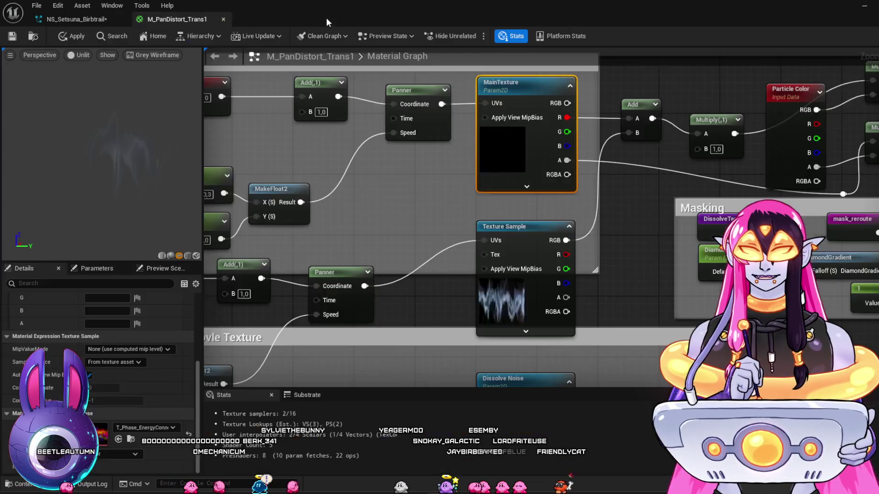
drag(507, 152, 357, 201)
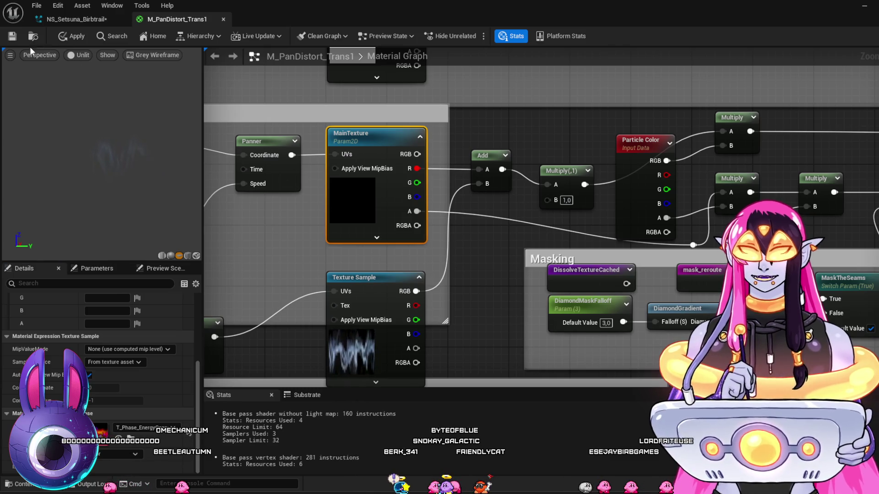
click(14, 37)
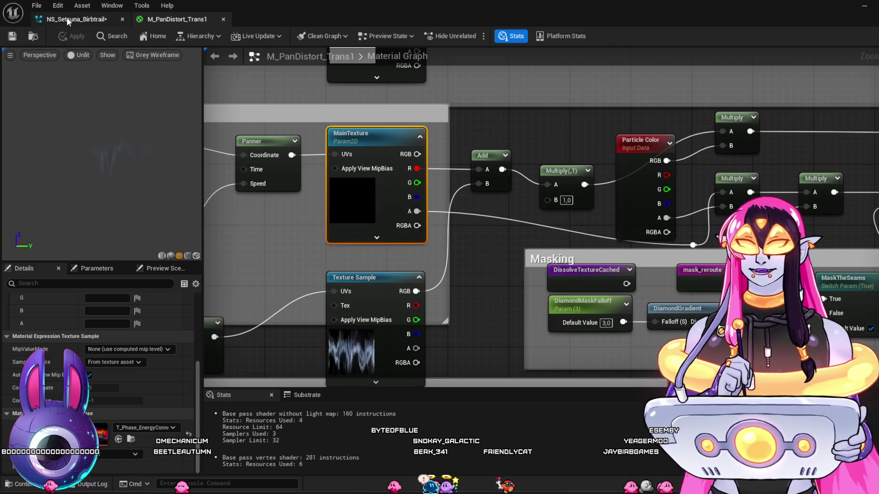
click(67, 18)
click(13, 36)
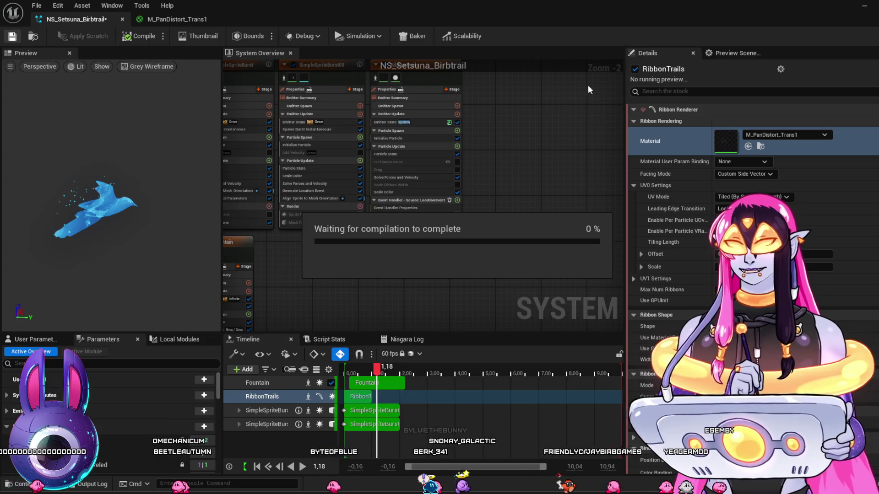
Scrub the level sequence from frame 0341 to 0411 to check the birds.
click(865, 7)
click(511, 378)
drag(517, 383, 559, 388)
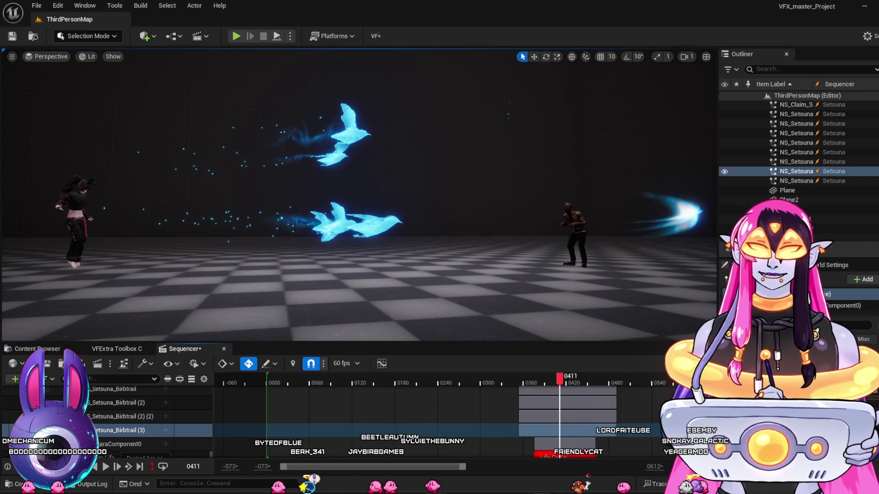
click(495, 454)
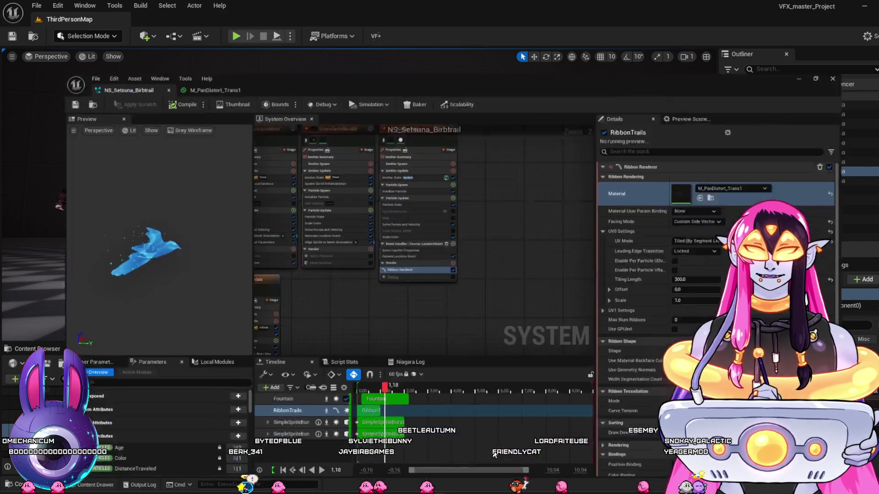
click(176, 18)
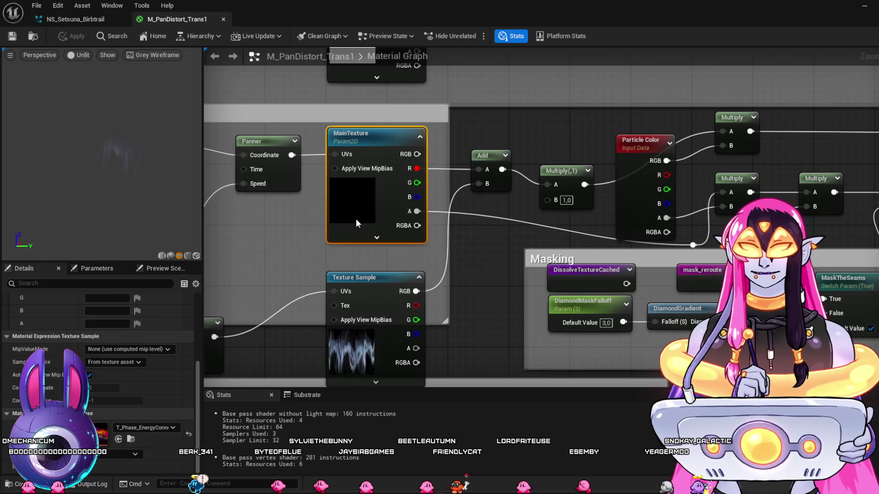
Open the T_Phase_EnergyConnect texture from the asset list and save it.
mouse_move(464, 267)
mouse_down()
mouse_move(568, 270)
mouse_move(561, 274)
mouse_up()
scroll(558, 277, down, 1)
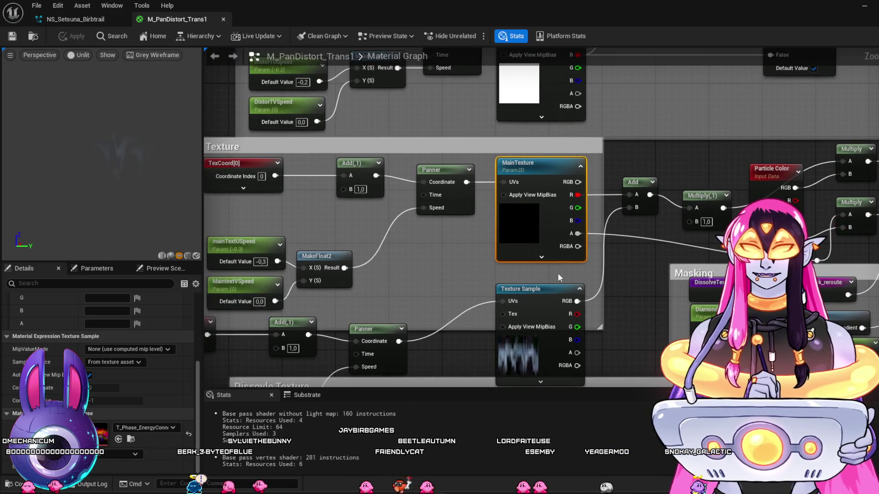
key(ctrl+space)
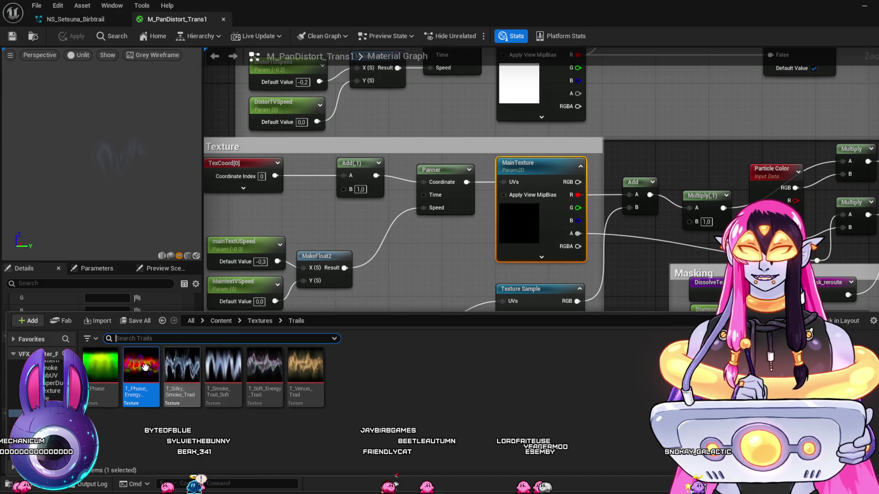
key(Return)
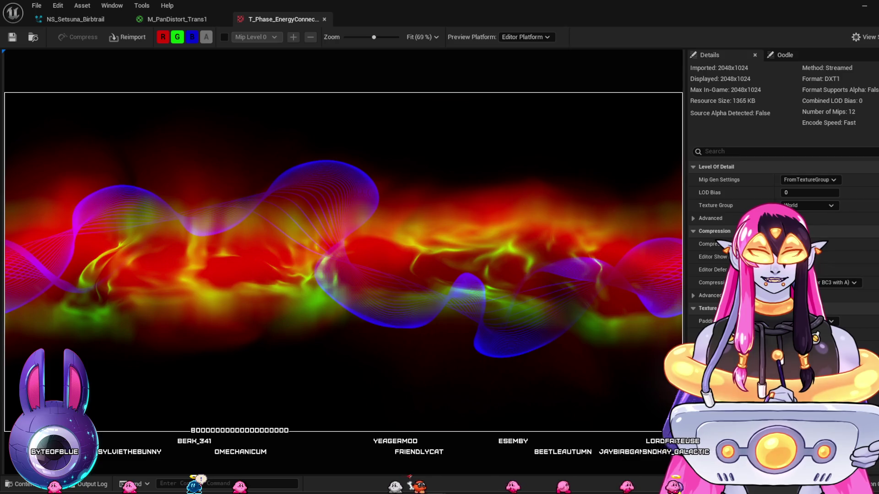
click(13, 38)
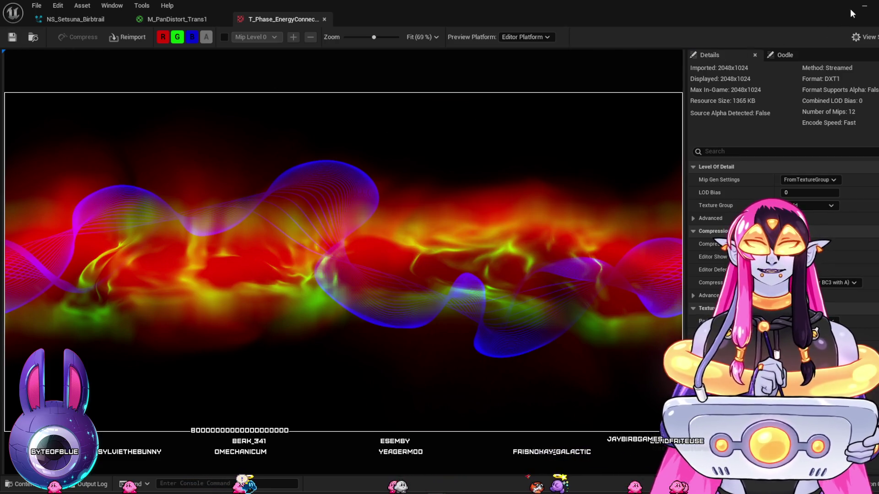
Return to the M_PanDistort_Trans1 material graph.
click(864, 6)
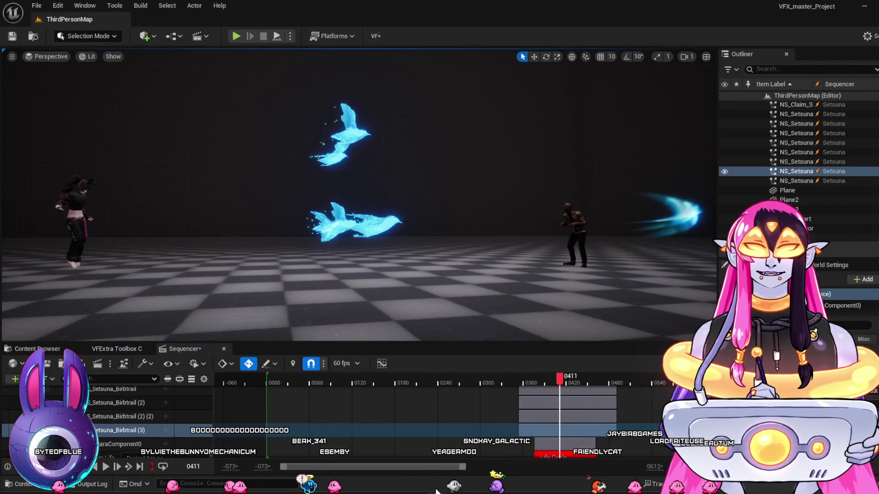
mouse_move(435, 491)
click(482, 463)
click(200, 19)
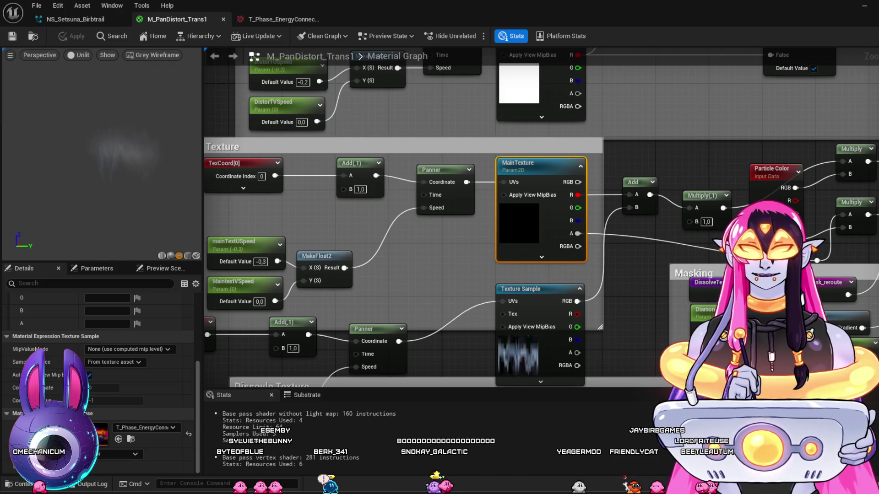
Rearrange the panner speed nodes, set mainTextUSpeed to -0,1 after trying 0 and 0,1, and apply.
mouse_move(384, 258)
mouse_down()
mouse_move(467, 255)
mouse_move(441, 248)
mouse_up()
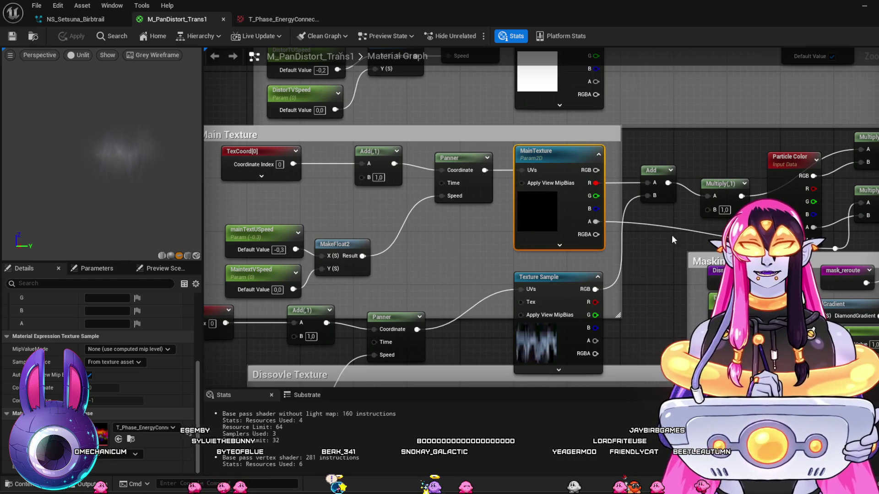
drag(733, 184, 719, 171)
drag(327, 240, 322, 213)
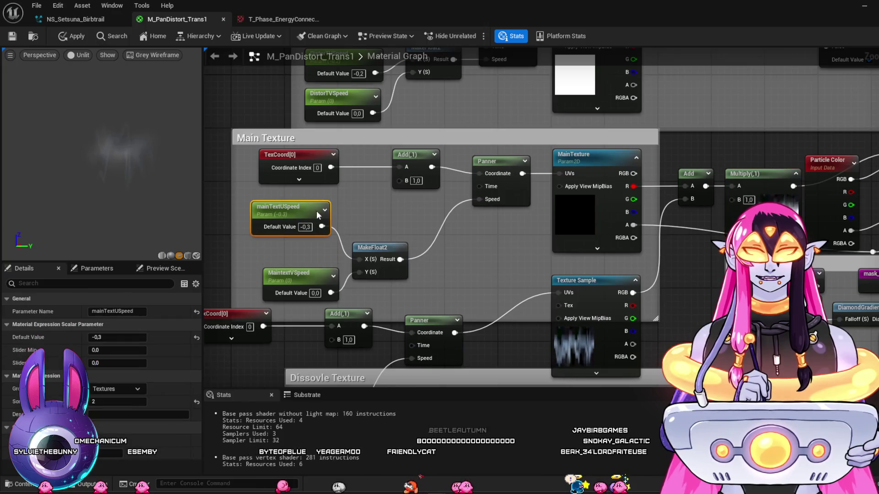
drag(313, 272, 315, 249)
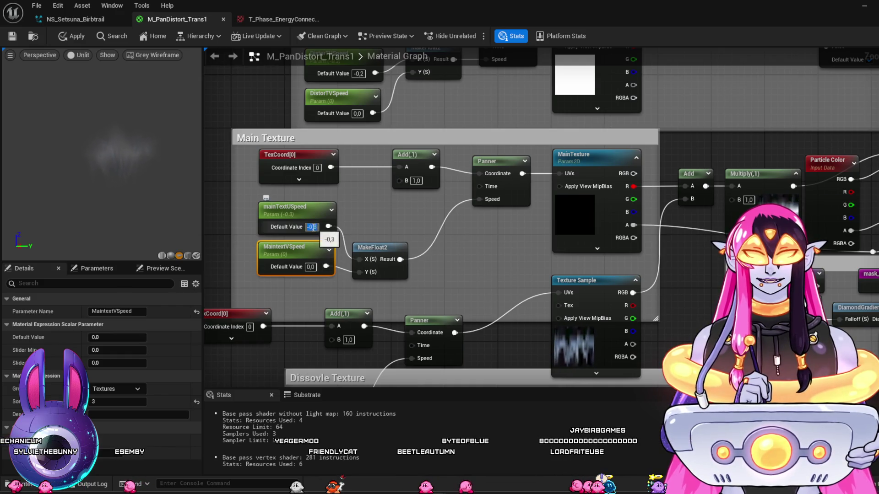
text(0)
key(Return)
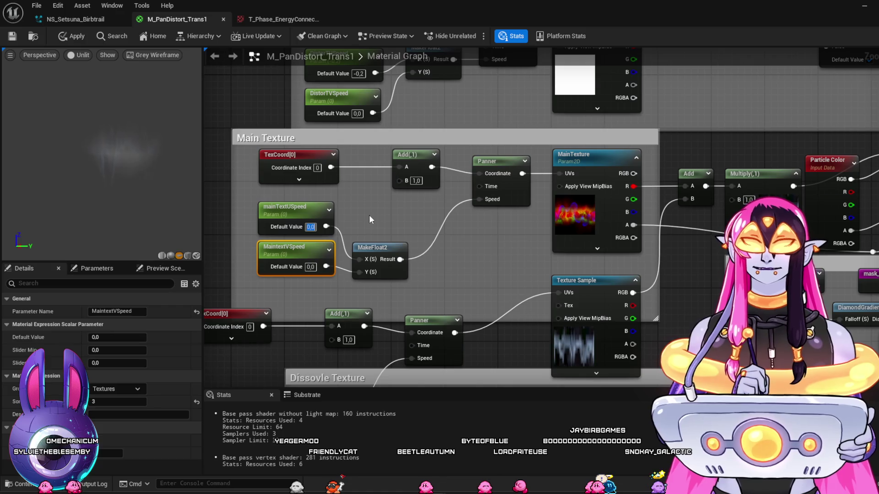
mouse_move(468, 247)
mouse_down()
mouse_move(396, 240)
mouse_move(471, 247)
mouse_up()
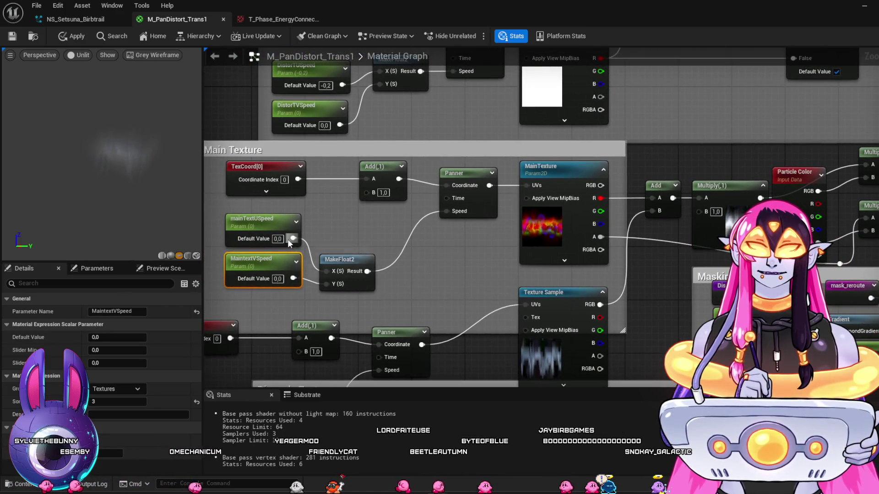
text(0,1)
key(Return)
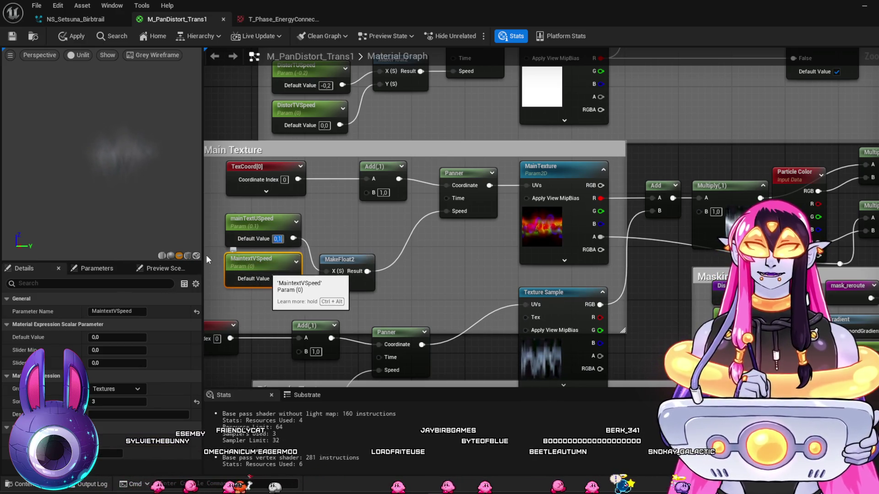
text(-0,1)
key(Return)
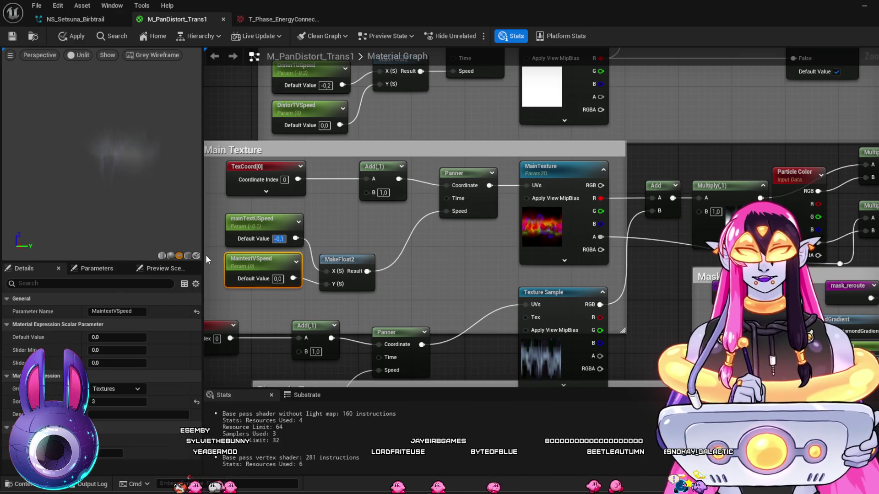
click(12, 36)
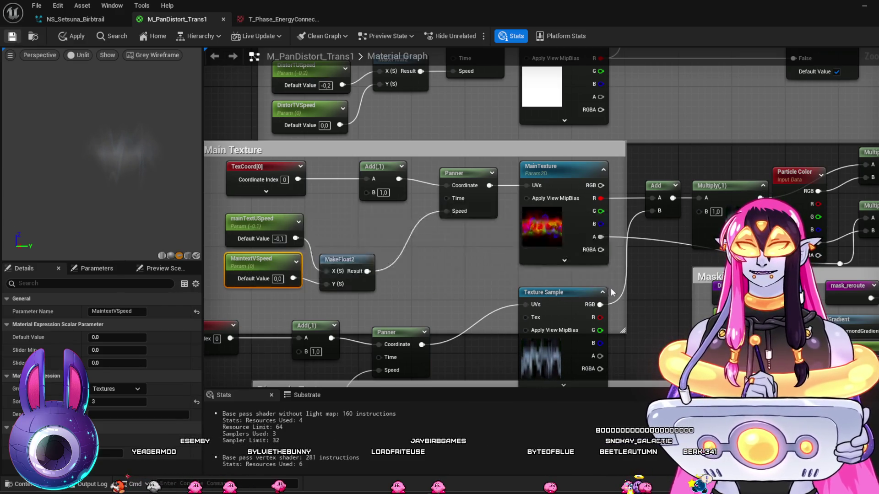
Swap the Texture Sample to the phase energy texture, set dissolve U speed to -0.3, and apply.
drag(573, 295, 543, 269)
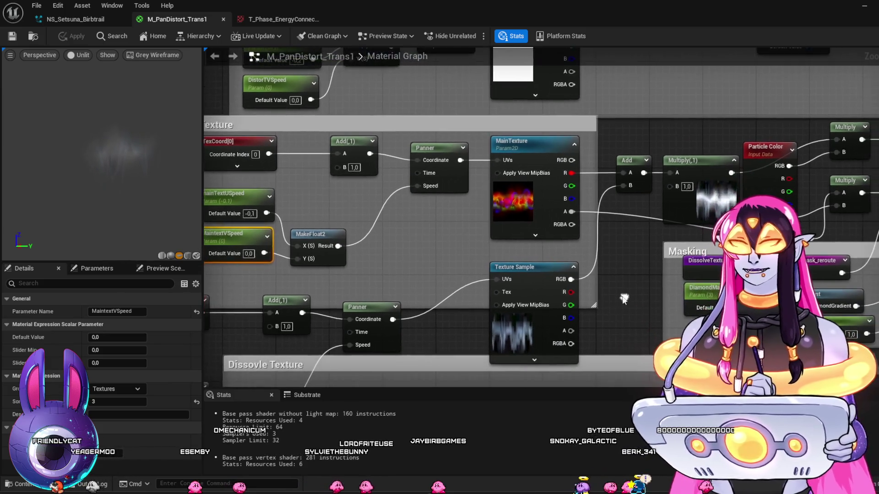
click(544, 270)
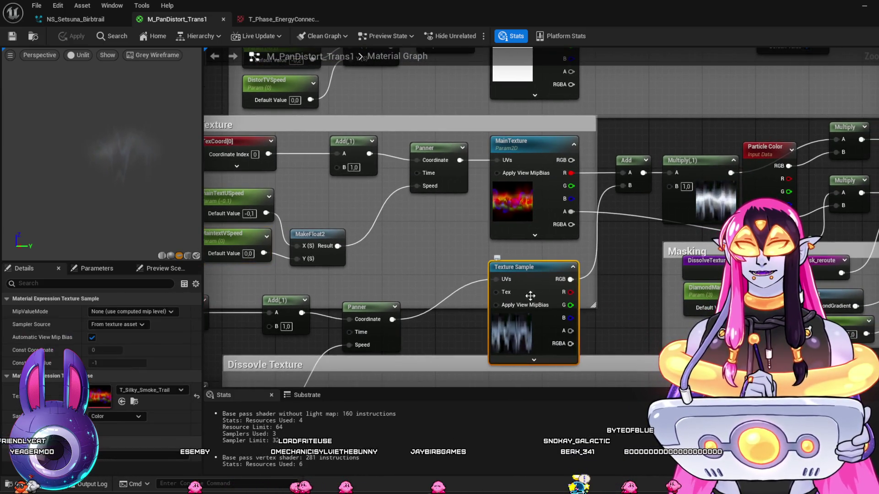
click(122, 402)
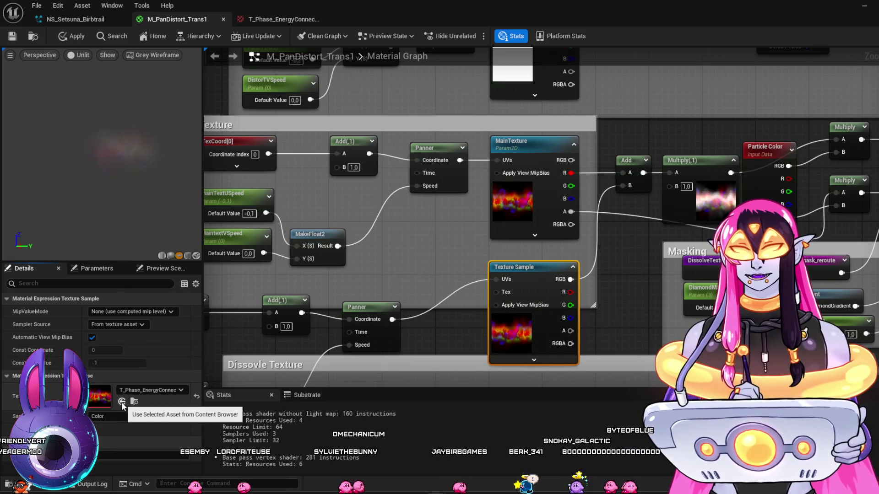
drag(433, 268, 461, 271)
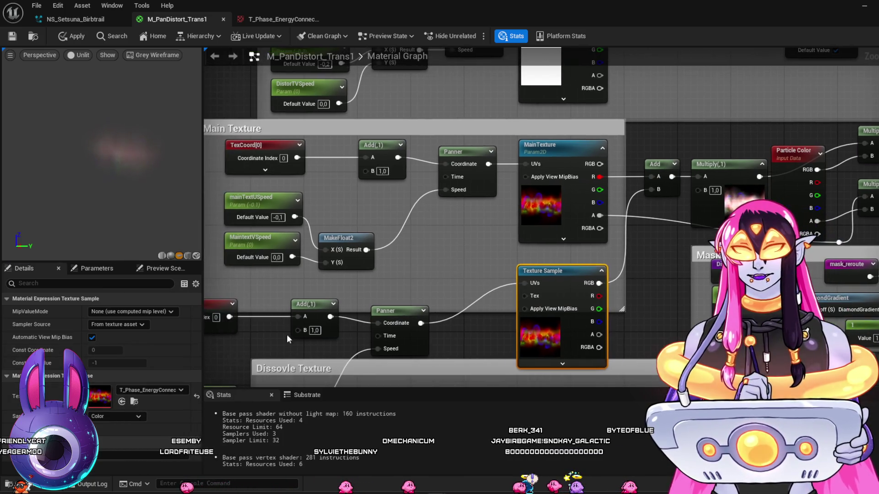
mouse_move(271, 267)
mouse_down()
mouse_move(353, 245)
mouse_move(374, 169)
mouse_up()
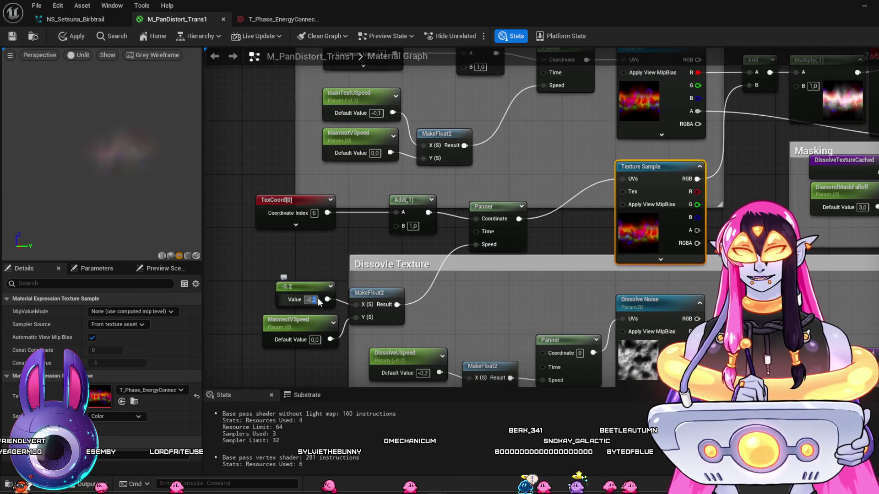
text(-0.3)
key(Return)
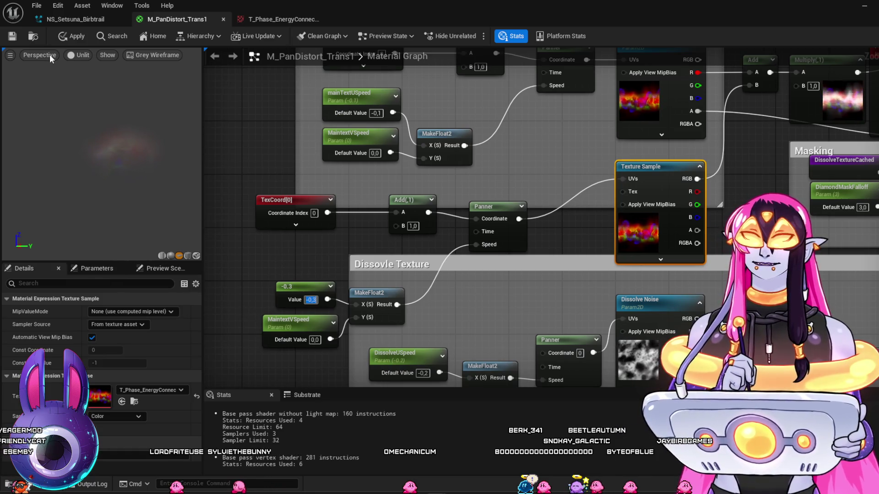
click(73, 36)
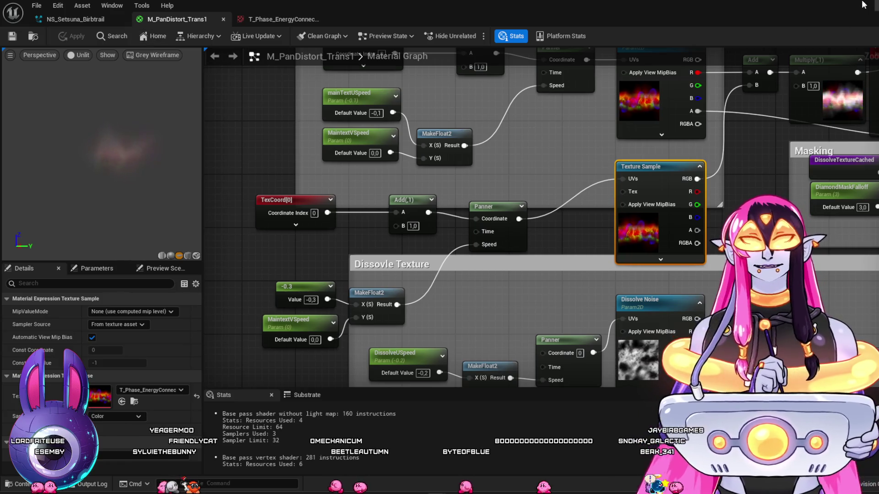
key(alt+Tab)
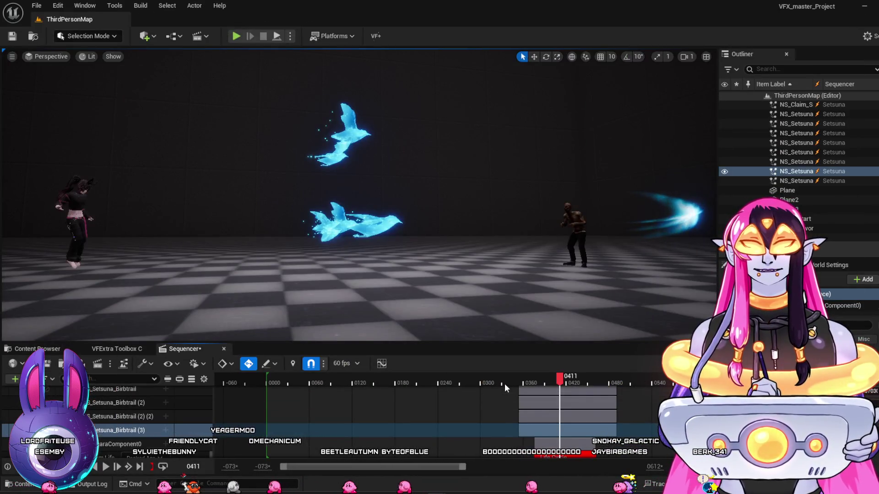
Play the bird sequence, scrub back to frame 0384, and return to NS_Setsuna_Birbtrail.
key(space)
key(space)
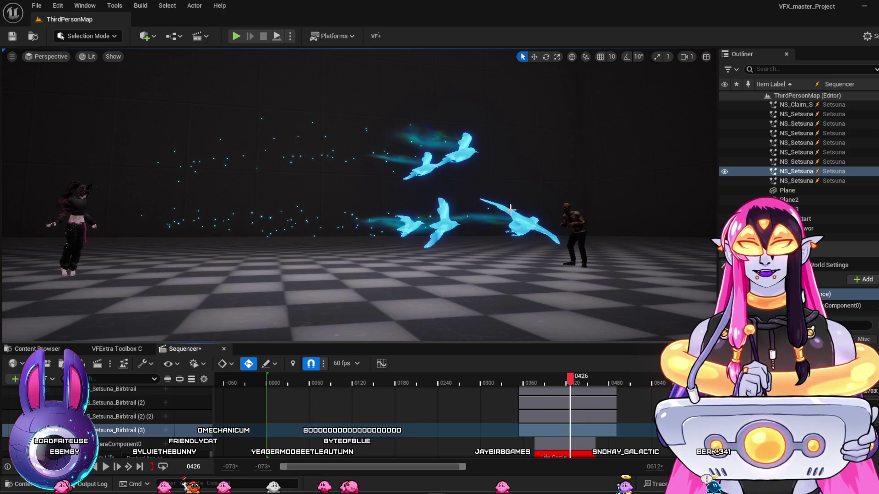
mouse_move(520, 379)
mouse_down()
mouse_move(545, 384)
mouse_move(520, 388)
mouse_move(542, 396)
mouse_up()
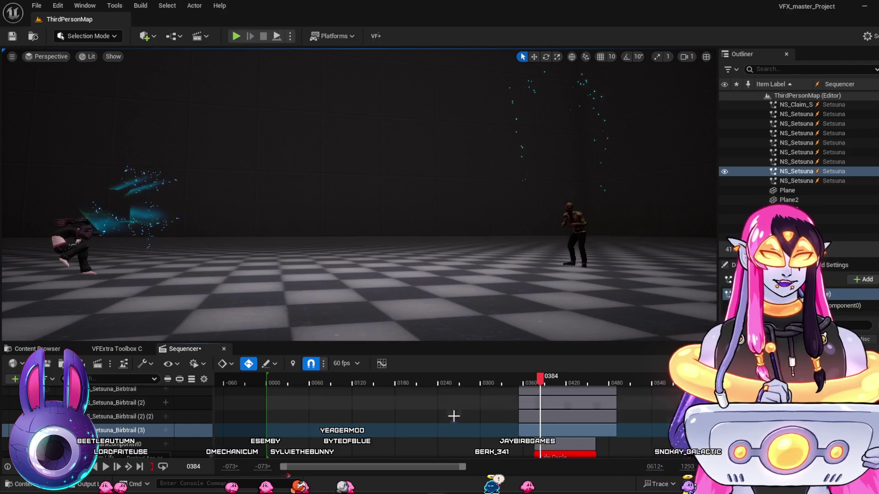
click(489, 385)
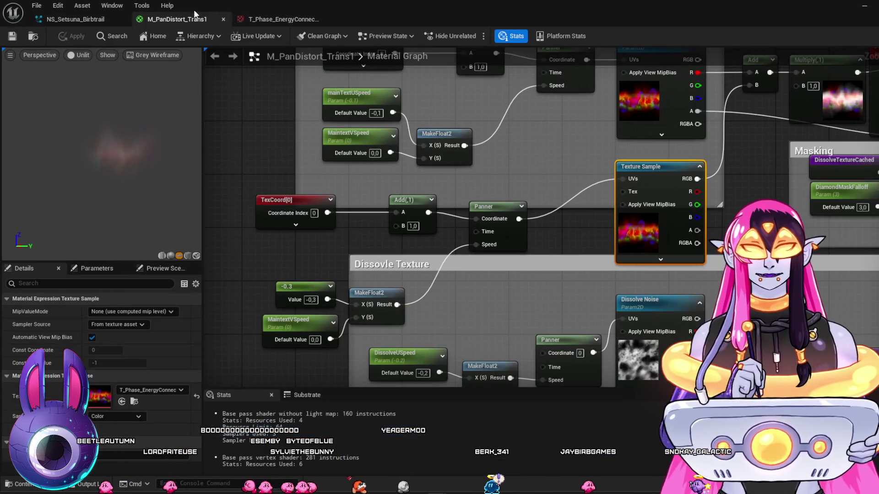
click(90, 17)
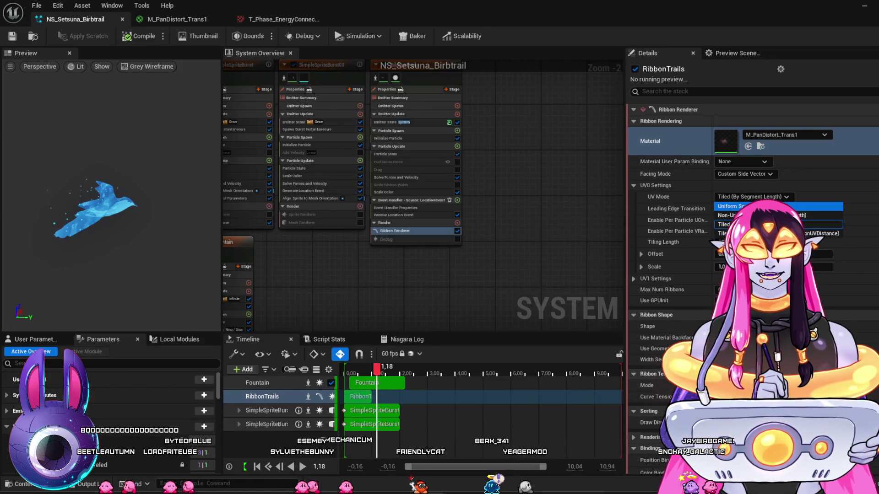
Set the ribbon UV Mode to Non-Uniform Scale (By Total Length) and check the birds at frame 0379.
click(755, 216)
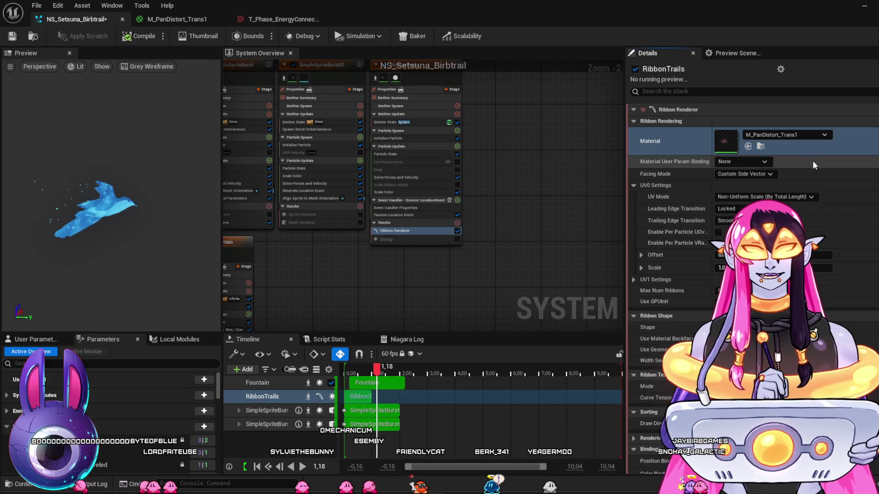
click(865, 6)
mouse_move(522, 383)
mouse_down()
mouse_move(546, 390)
mouse_move(542, 397)
mouse_move(572, 416)
mouse_up()
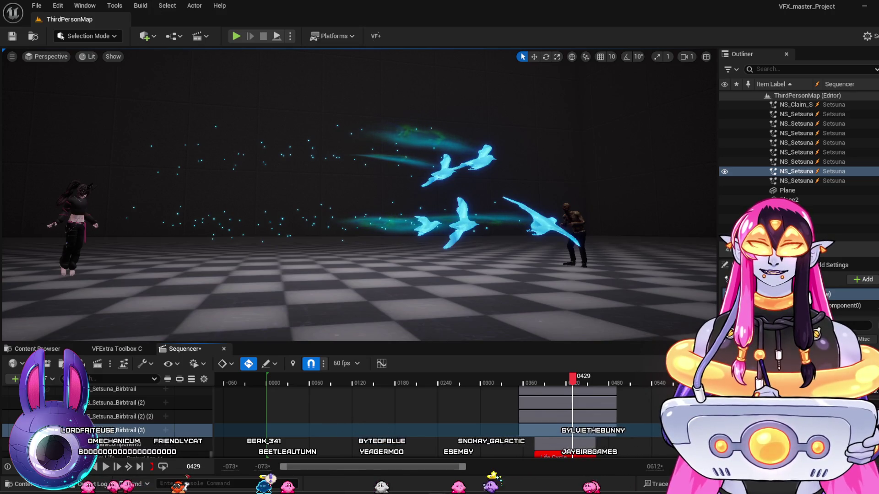
Close the T_Phase energy texture tab, leaving the M_PanDistort_Trans1 graph showing.
key(alt+Tab)
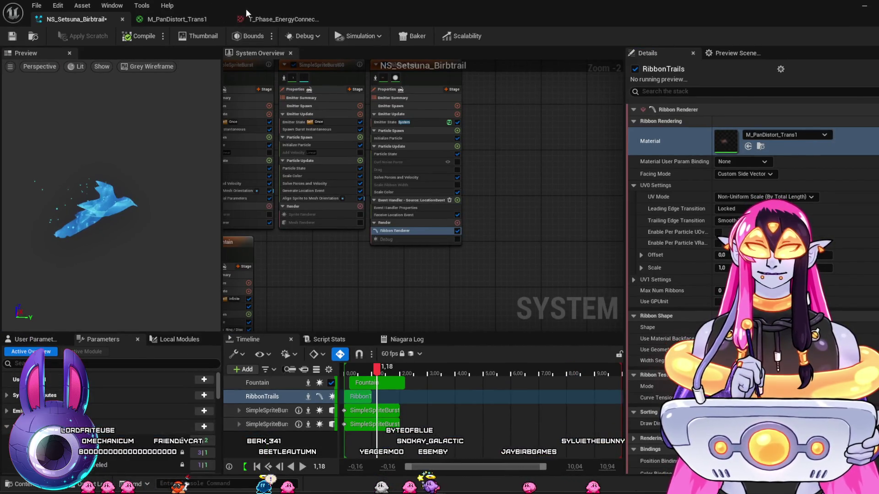
click(247, 17)
click(324, 18)
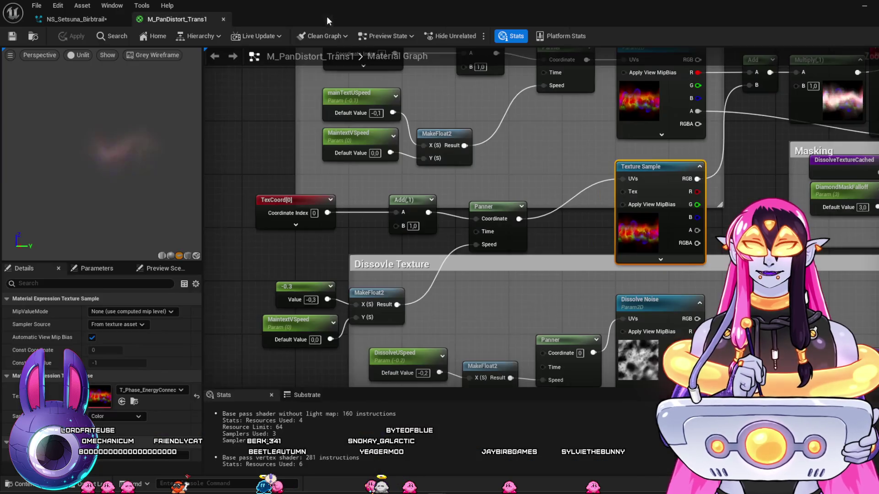
Move the Add node off Multiply(1), wire MainTexture's RGB into it, and apply the material.
scroll(585, 217, down, 2)
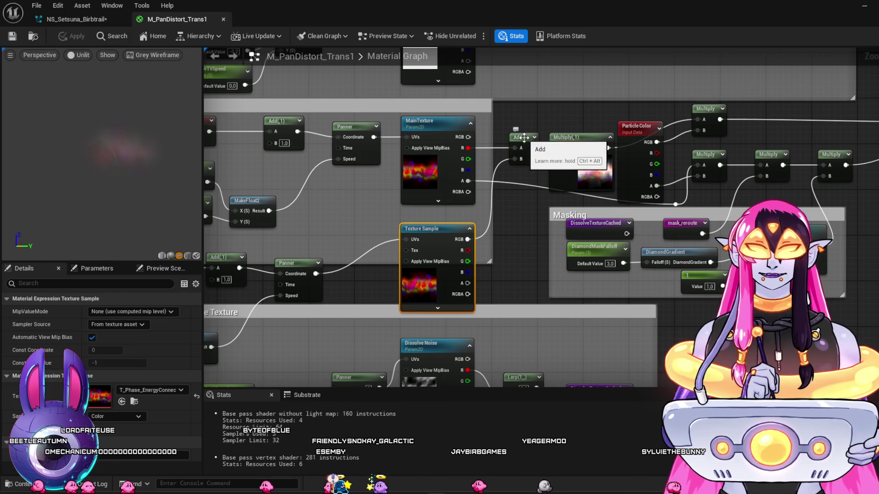
click(527, 136)
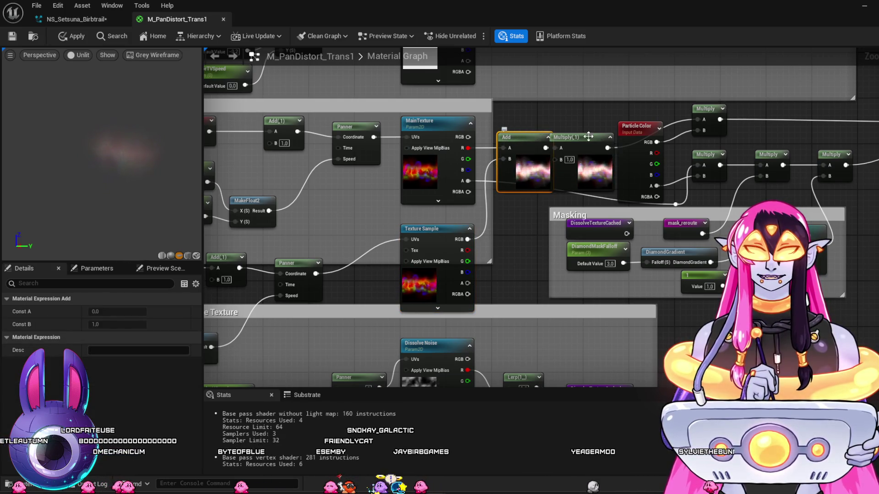
mouse_move(529, 137)
mouse_down()
mouse_move(517, 137)
mouse_move(520, 208)
mouse_up()
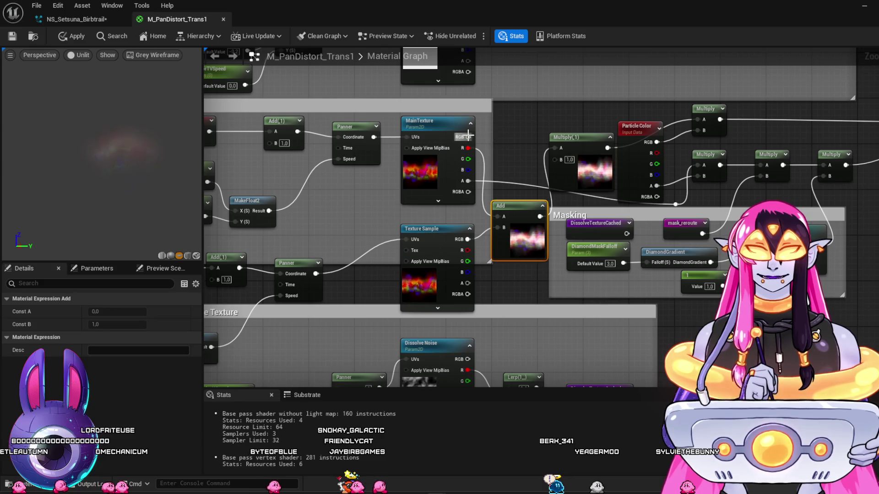
mouse_move(468, 137)
mouse_down()
mouse_move(529, 152)
mouse_move(515, 158)
mouse_move(497, 216)
mouse_up()
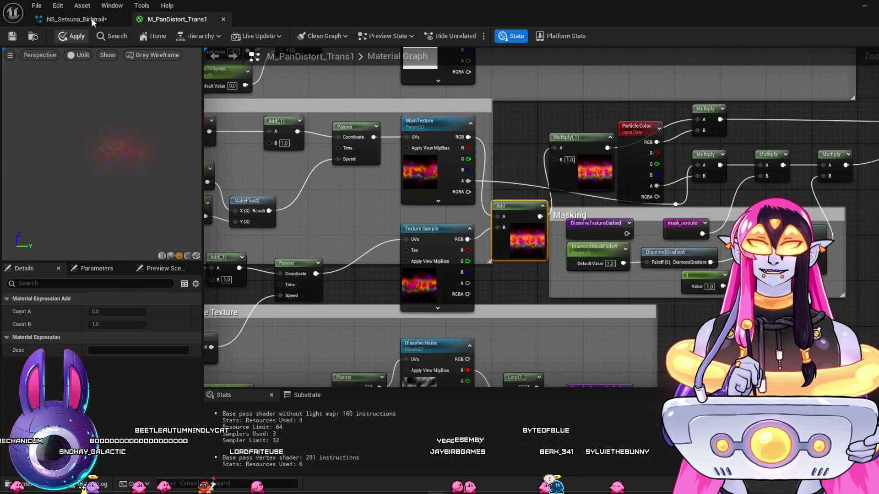
click(76, 19)
click(169, 18)
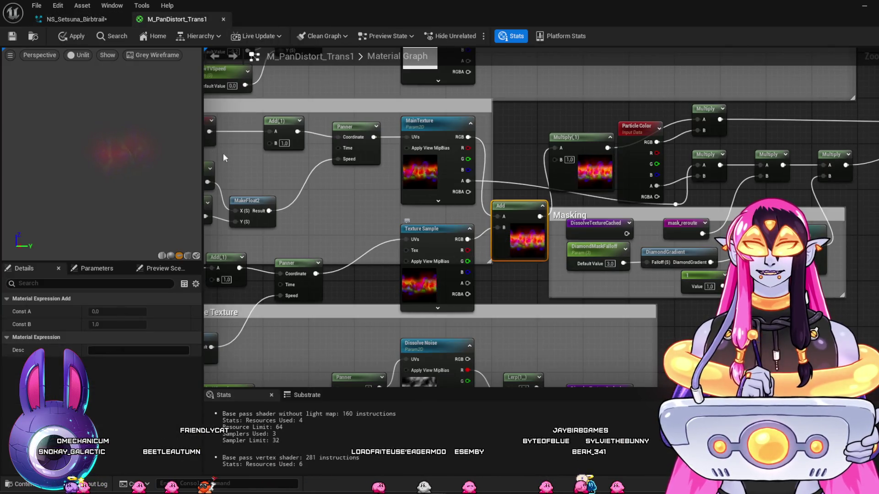
key(ctrl+s)
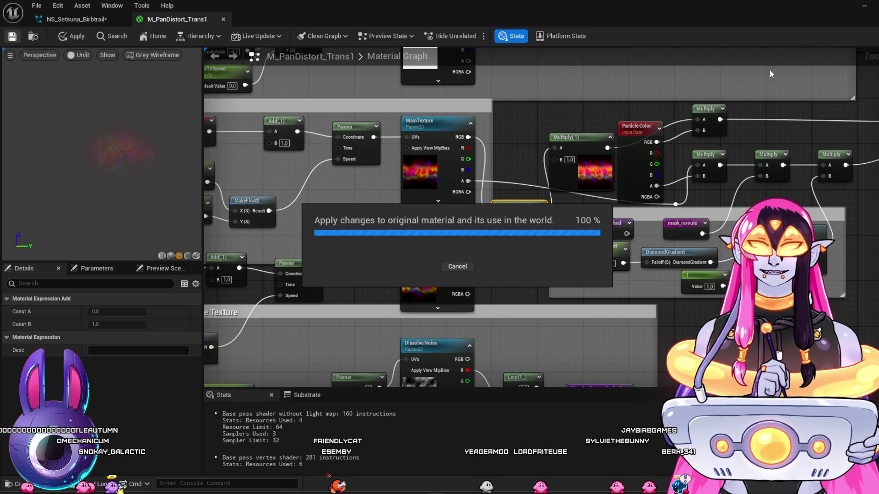
Scrub the level sequence from frame 0311 to 0415 to preview the greenish ribbon trails.
click(864, 6)
click(488, 382)
drag(488, 383, 567, 386)
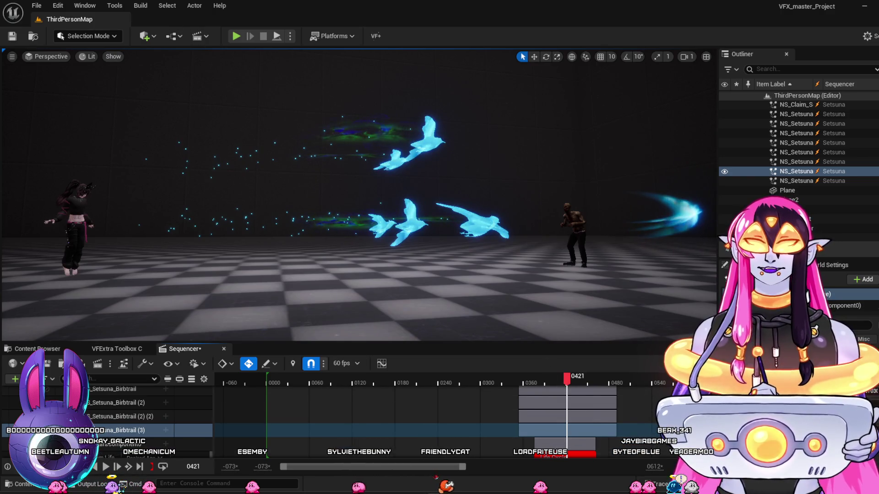
Feed MainTexture's red and Texture Sample's red channels into the Add node's A and B inputs.
click(504, 424)
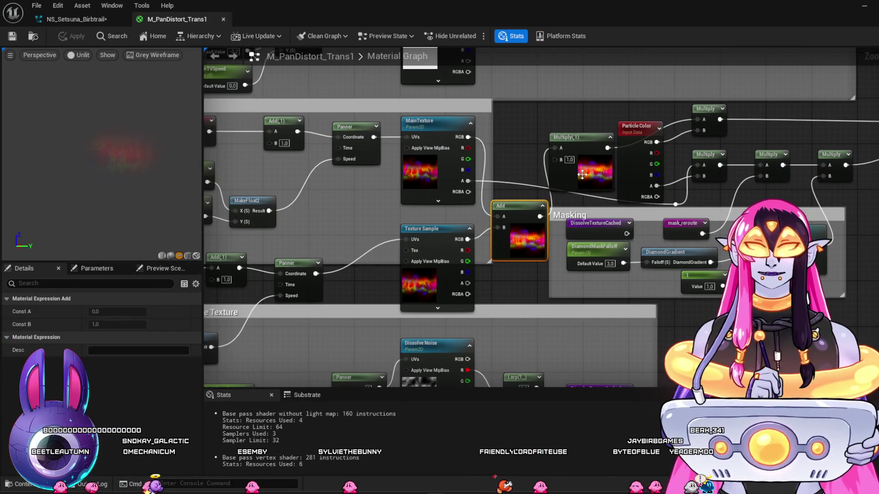
mouse_move(582, 175)
mouse_down()
mouse_move(577, 163)
mouse_move(590, 134)
mouse_up()
drag(525, 204, 518, 199)
drag(468, 148, 492, 210)
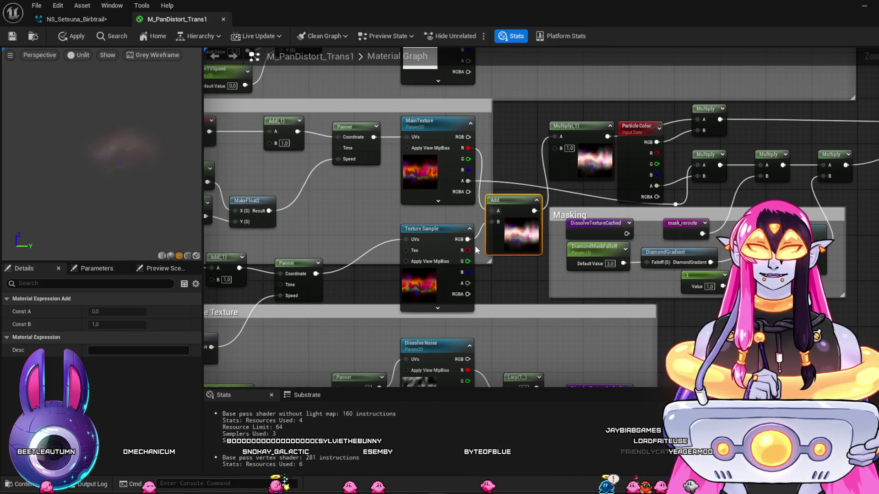
drag(467, 250, 494, 223)
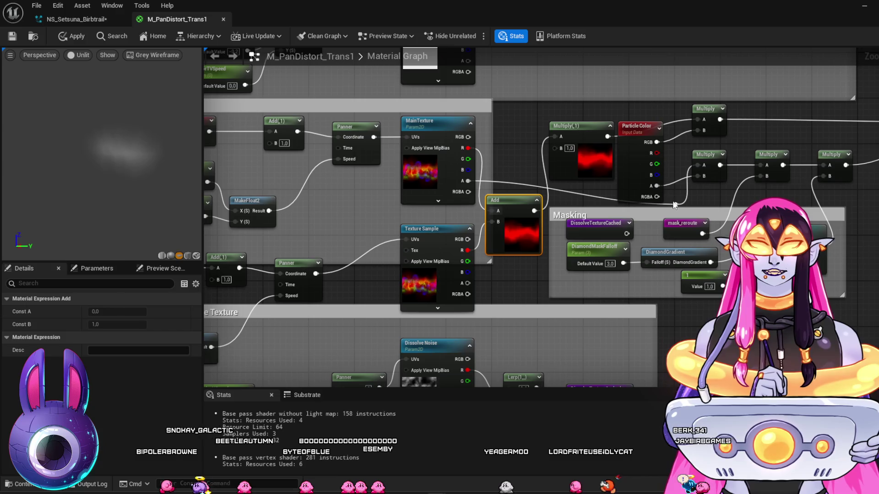
Connect Add into Multiply(1)'s A with Texture Sample alpha in B, then apply the material.
mouse_move(520, 206)
mouse_down()
mouse_move(522, 177)
mouse_move(696, 125)
mouse_up()
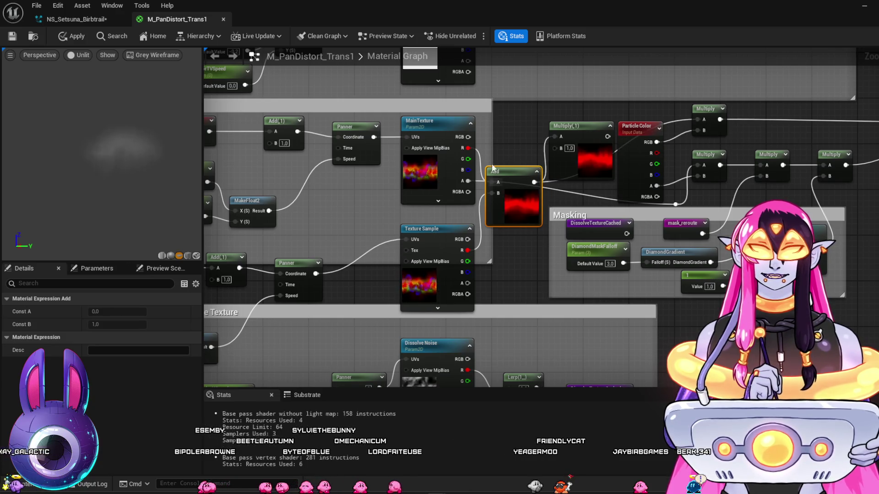
mouse_move(468, 181)
mouse_down()
mouse_move(536, 134)
mouse_move(555, 136)
mouse_up()
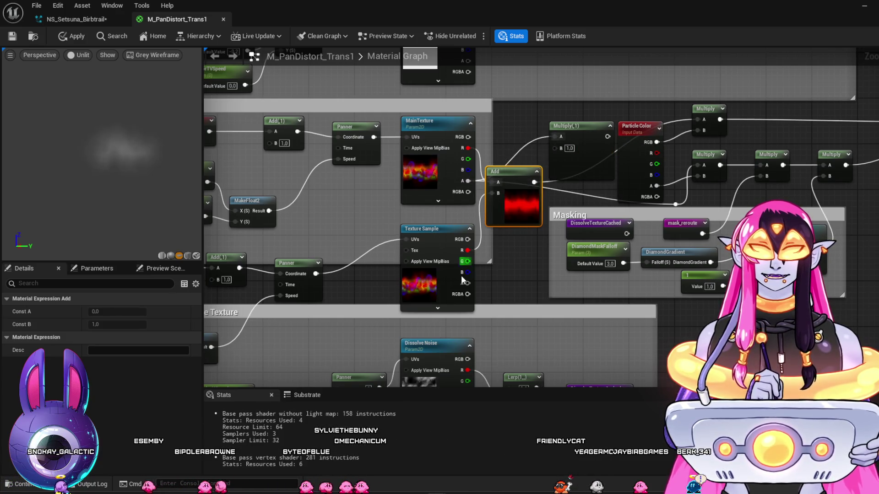
mouse_move(466, 281)
mouse_down()
mouse_move(555, 148)
mouse_move(521, 268)
mouse_move(681, 193)
mouse_move(697, 176)
mouse_up()
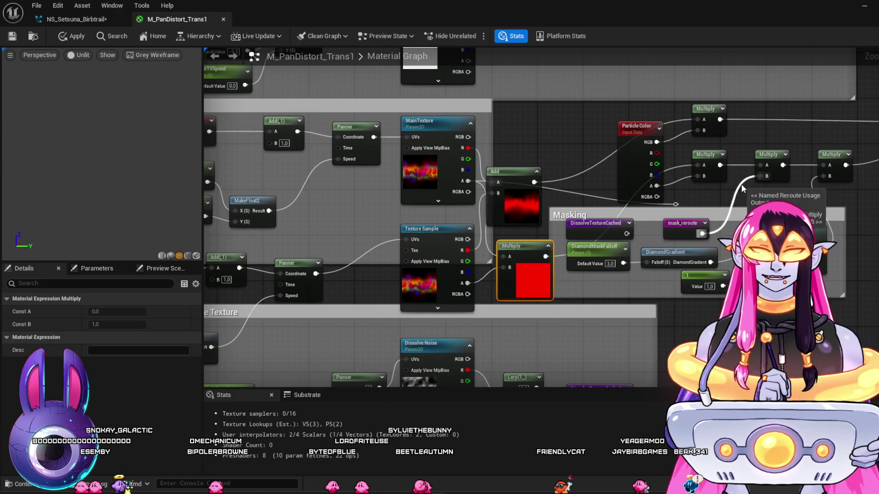
drag(522, 253, 517, 247)
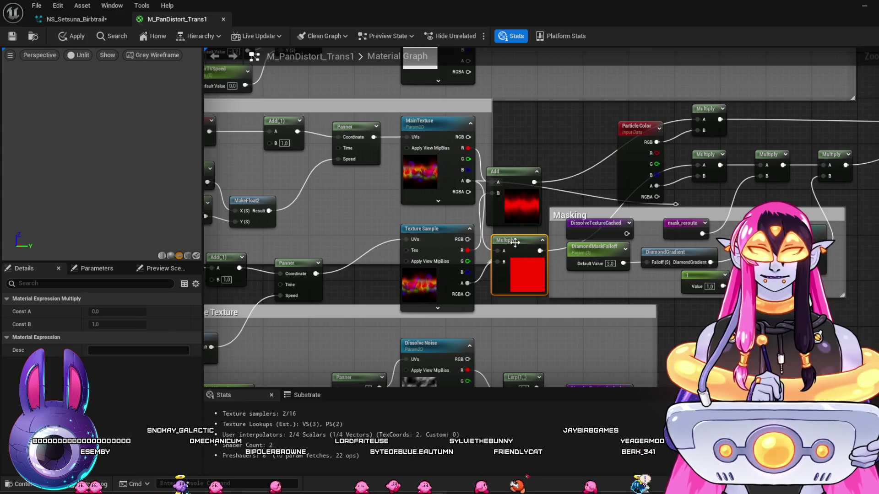
drag(517, 176, 539, 150)
click(72, 36)
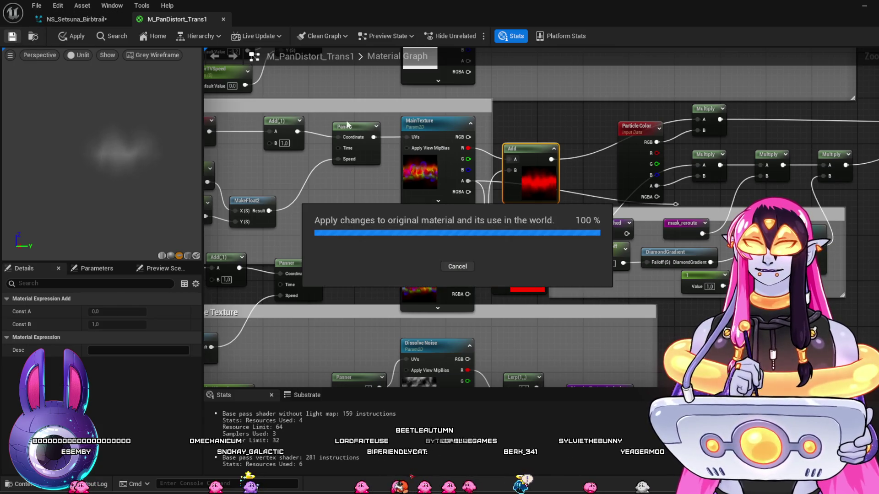
click(92, 21)
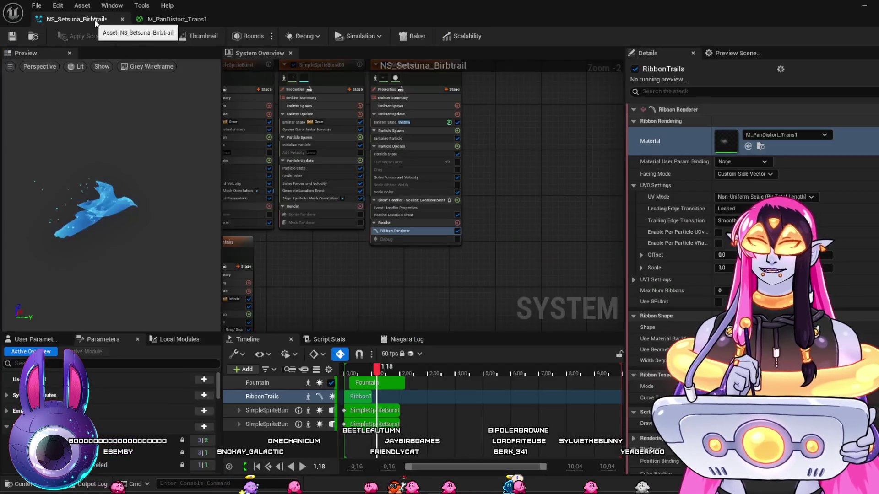
Check RibbonTrails' Solve Forces and Velocity and Scale Color settings, then return to the level.
drag(424, 209, 477, 266)
click(465, 235)
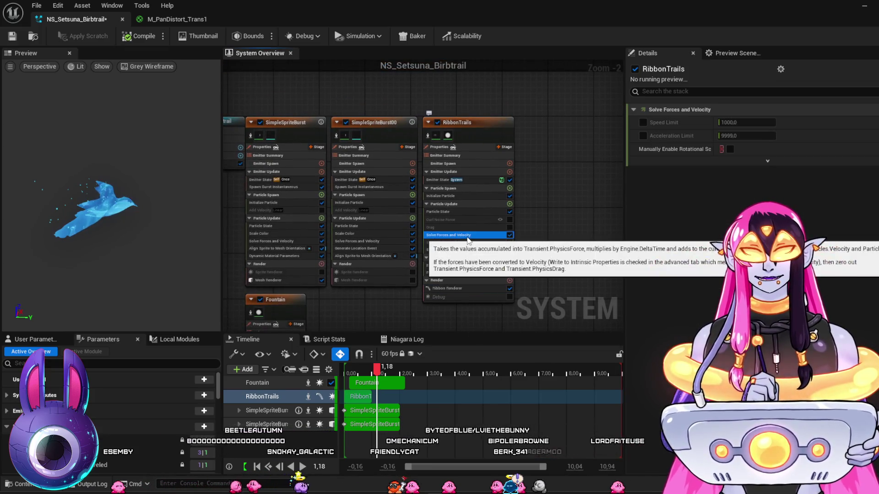
click(452, 249)
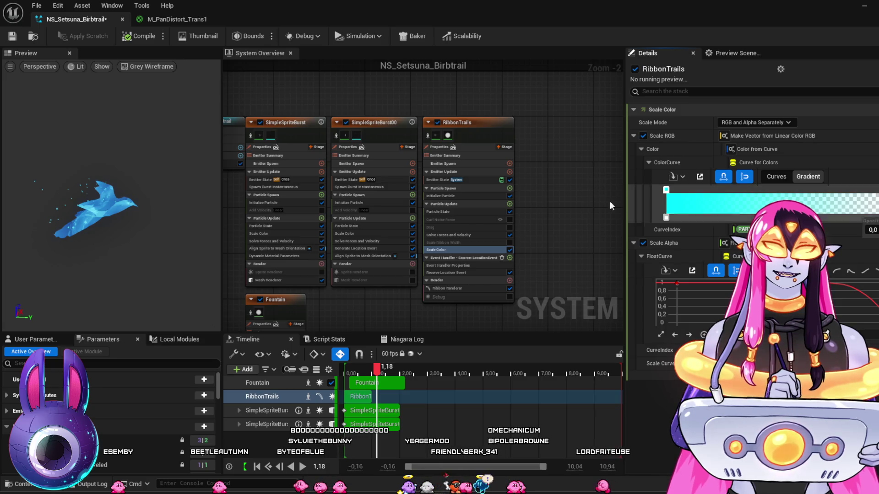
click(863, 8)
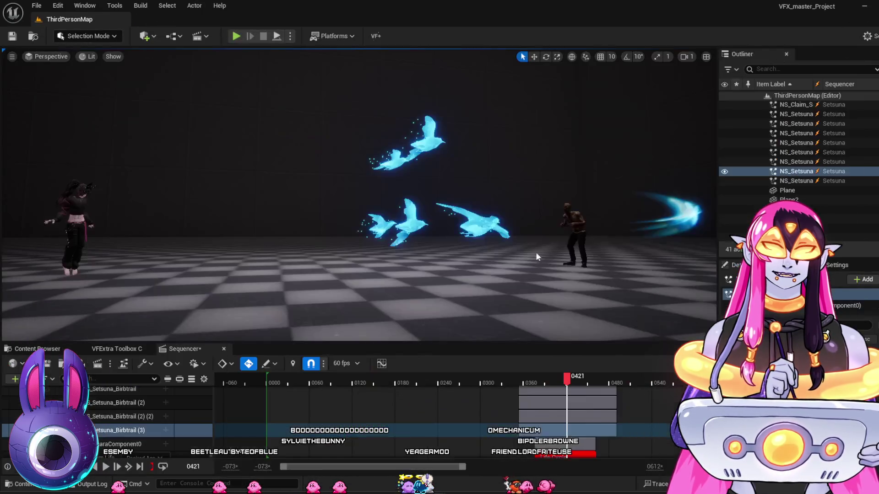
Review the blue bird flock at frame 0411 from several angles, then reopen NS_Setsuna_Birbtrail.
mouse_move(503, 382)
mouse_down()
mouse_move(575, 389)
mouse_move(508, 383)
mouse_move(566, 401)
mouse_up()
mouse_move(460, 298)
mouse_down()
mouse_move(466, 298)
mouse_move(451, 303)
mouse_up()
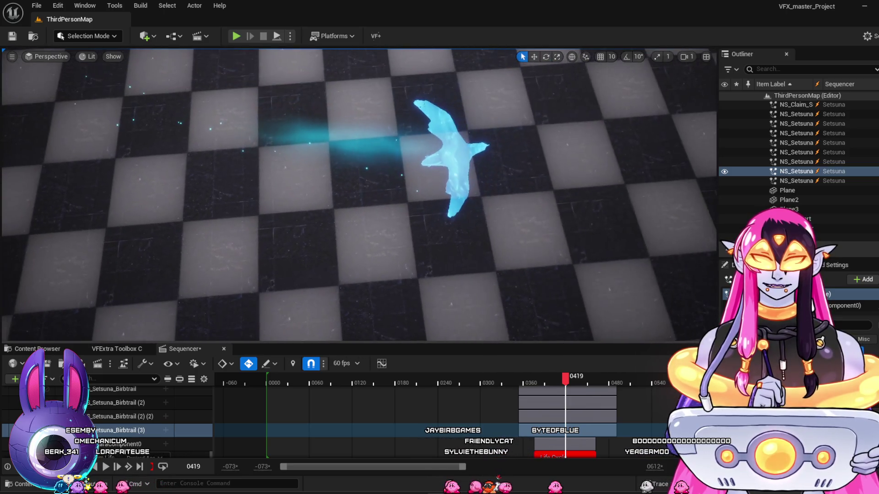
drag(523, 262, 524, 263)
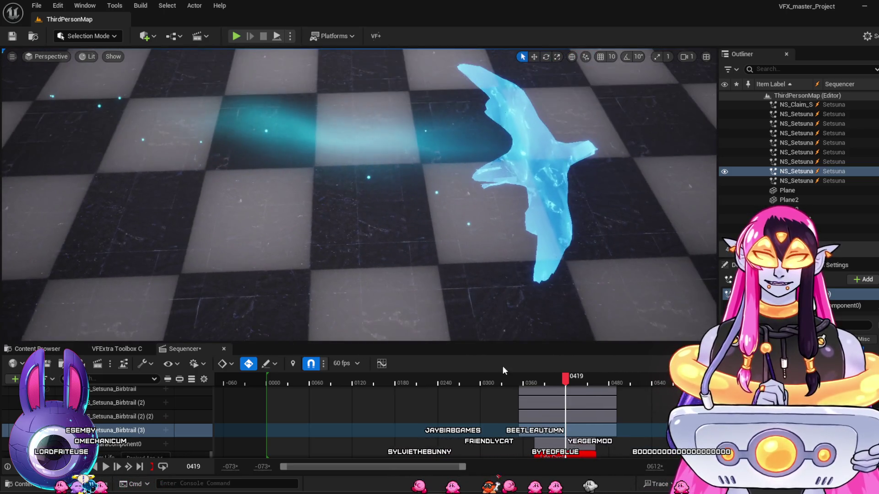
scroll(527, 303, down, 10)
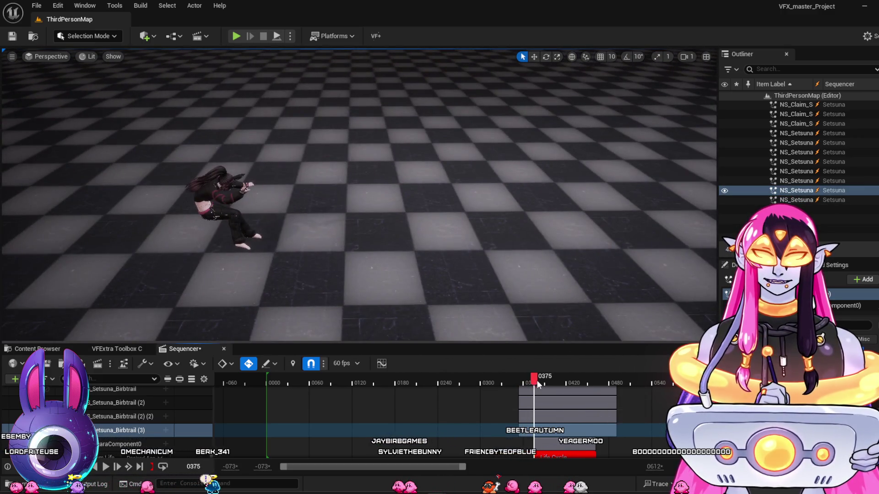
drag(541, 338, 541, 339)
scroll(529, 301, up, 5)
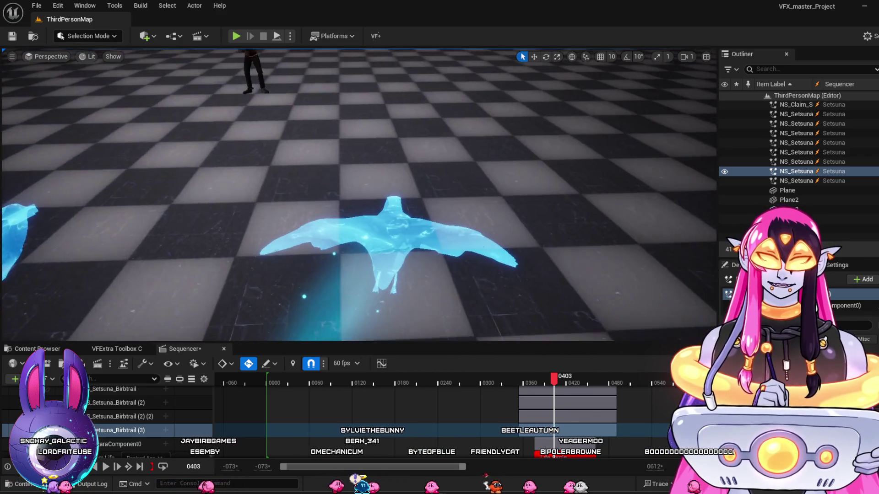
drag(520, 308, 518, 300)
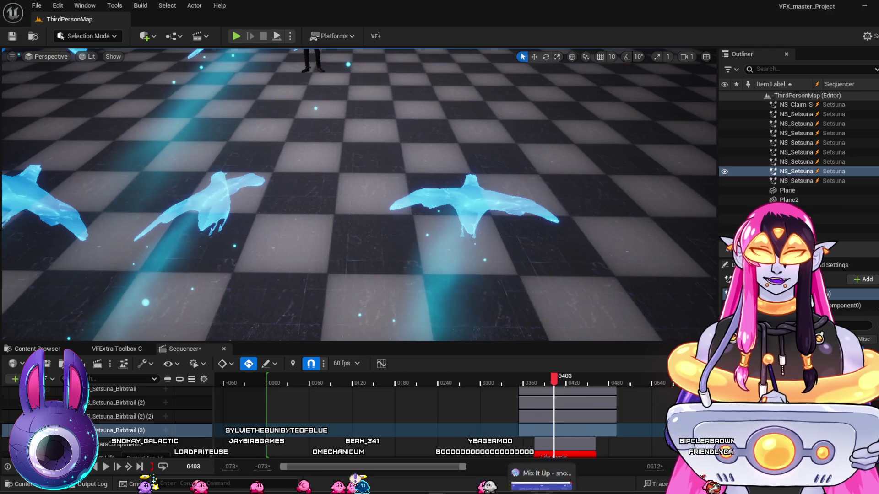
double_click(502, 413)
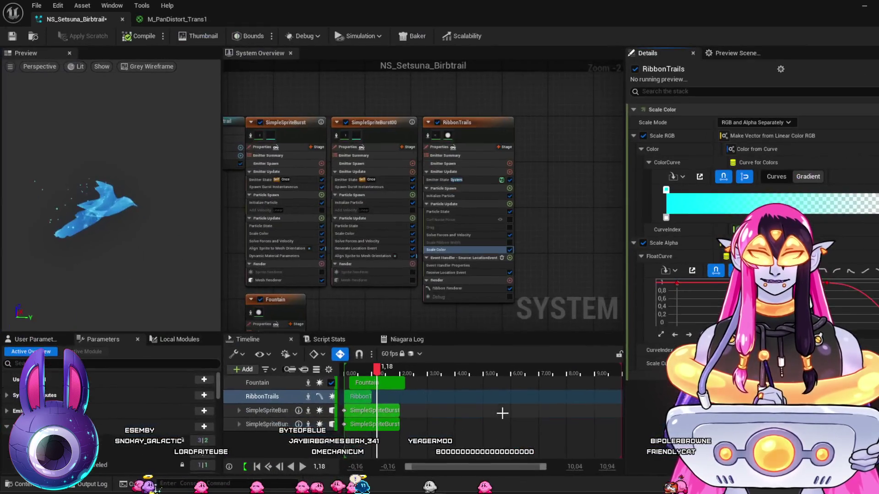
After checking its Scale Color alpha curve, lower the RibbonTrails particle lifetime from 0.5 to 0.4.
click(469, 196)
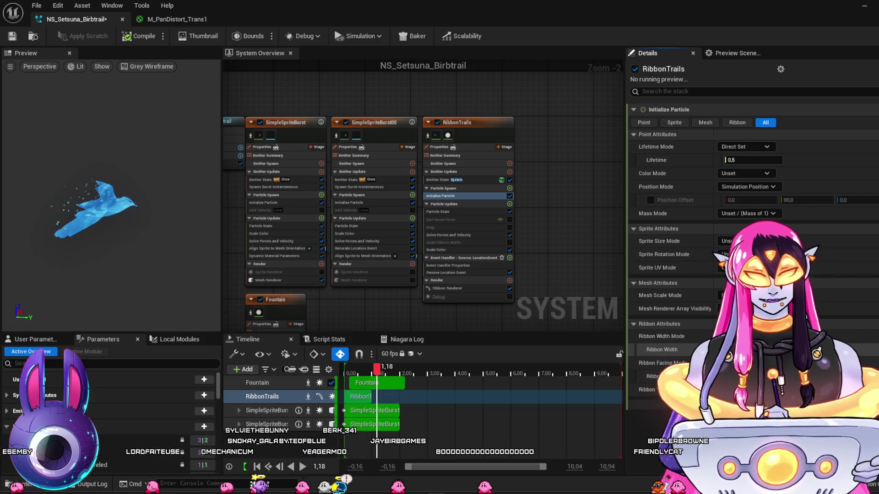
click(464, 287)
click(449, 249)
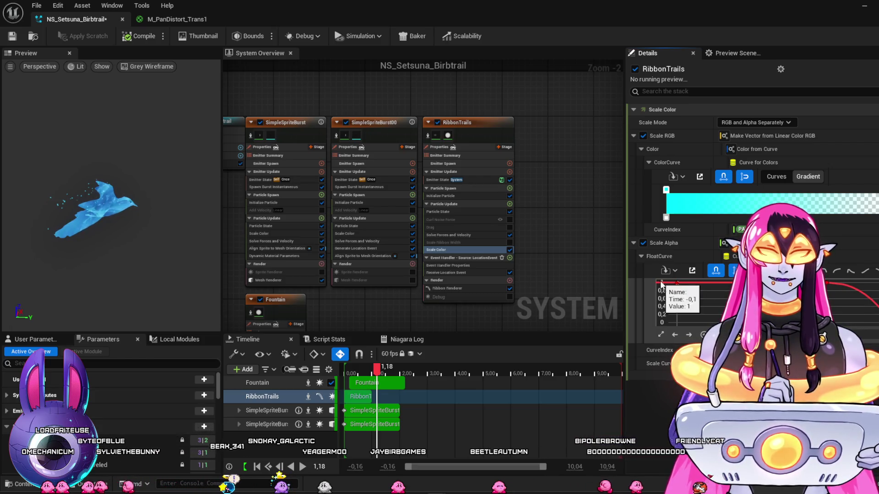
mouse_move(672, 302)
mouse_down()
mouse_move(831, 279)
mouse_move(829, 308)
mouse_up()
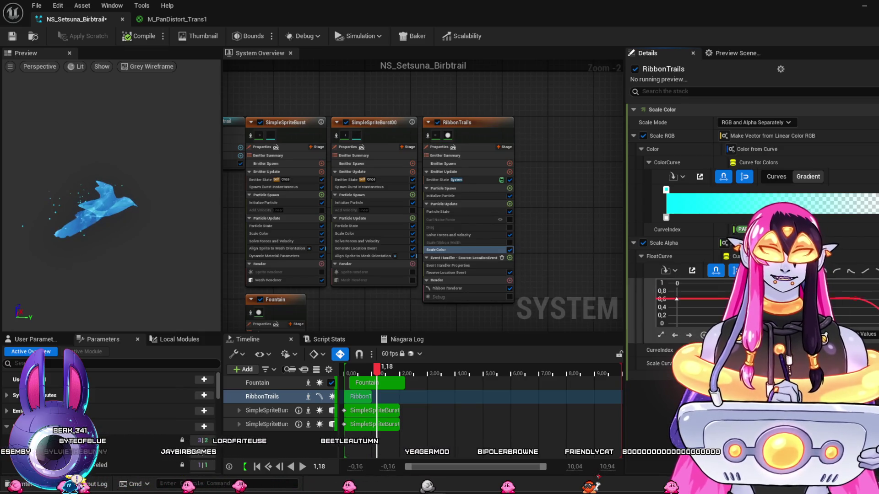
click(454, 196)
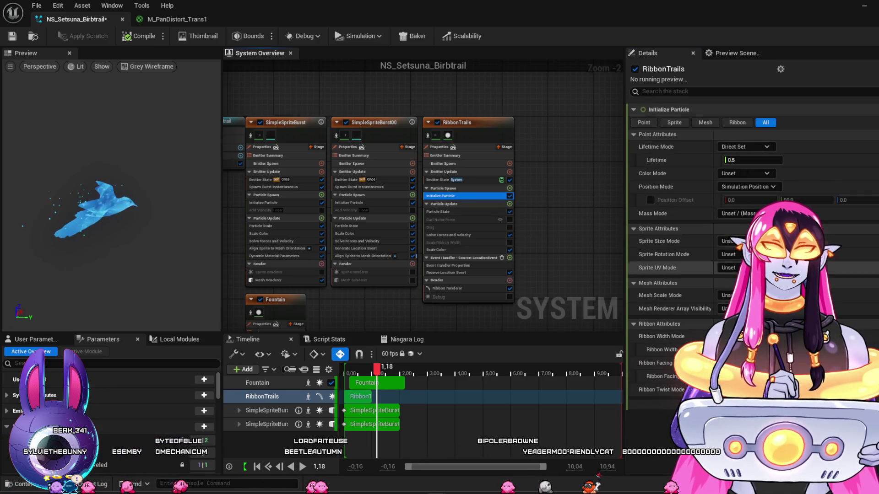
drag(746, 161, 741, 169)
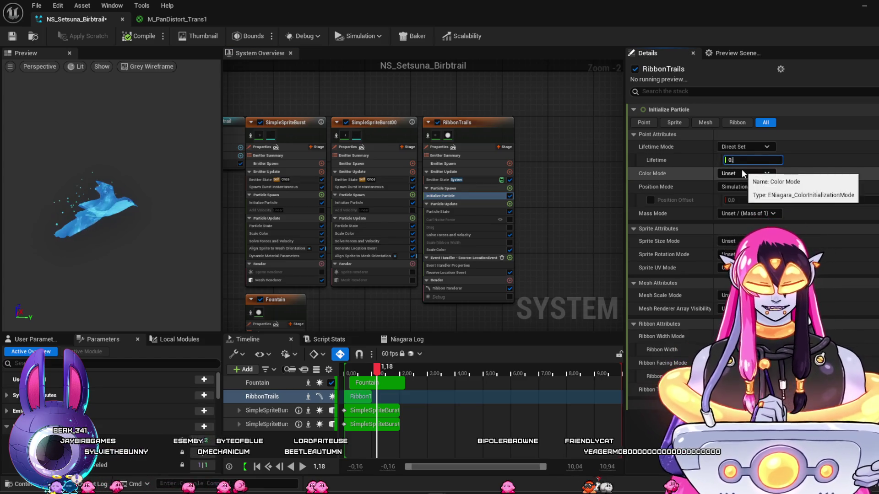
text(4)
key(Return)
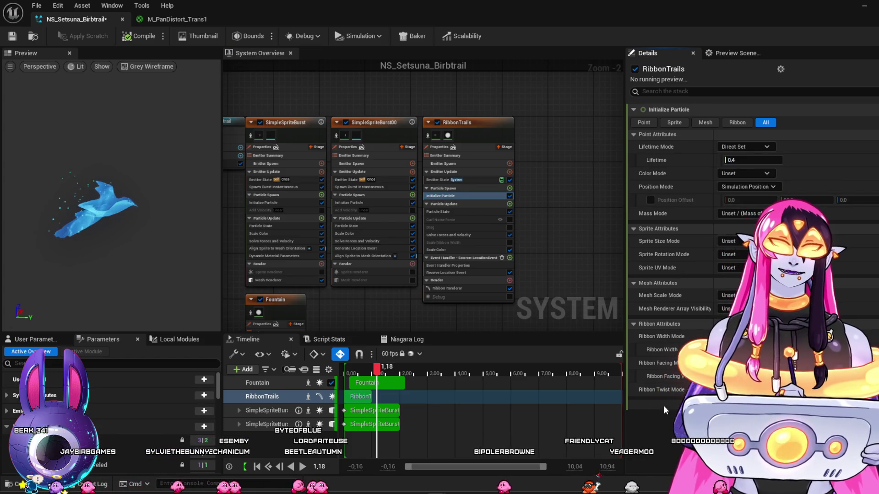
click(378, 188)
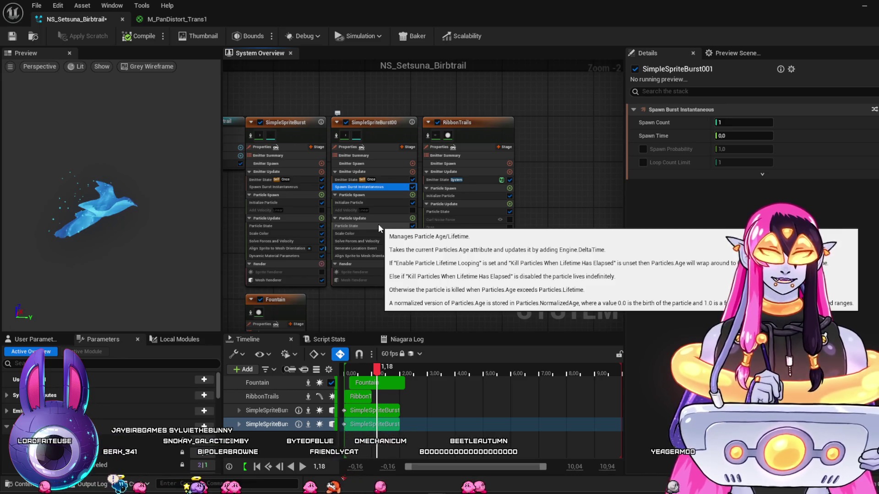
Enable SimpleSpriteBurst001's Sprite Renderer and select it to view its settings.
click(390, 202)
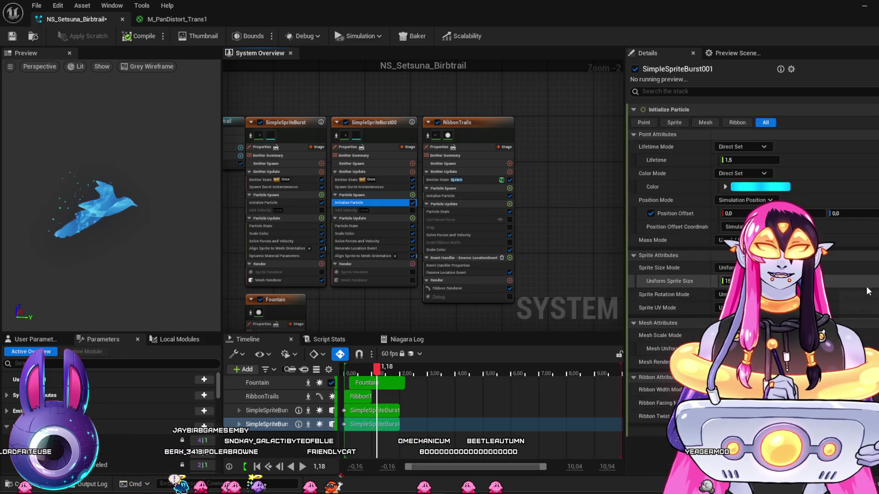
click(413, 272)
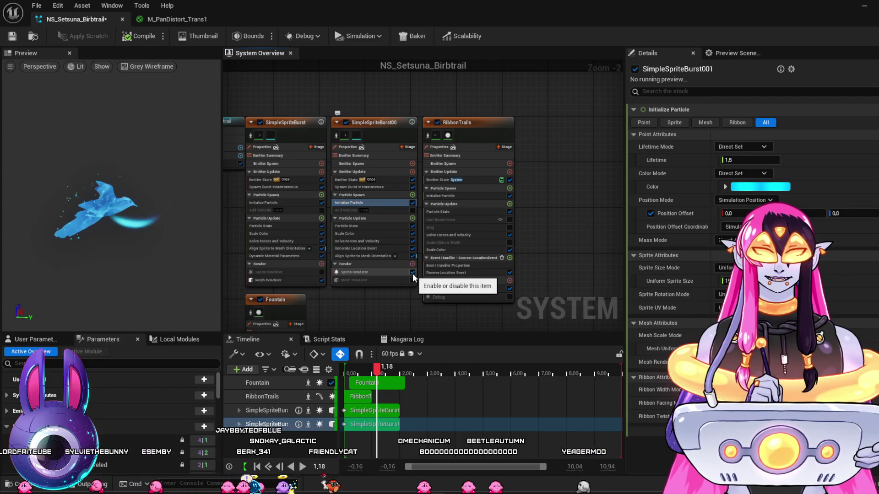
click(384, 272)
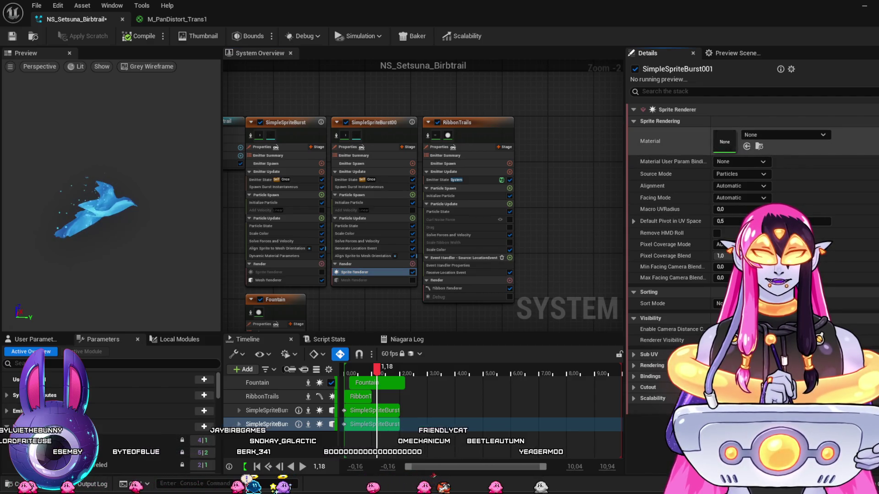
Browse the Tile, SubUV and Masks texture folders in the Content Drawer for a sprite material.
key(ctrl+space)
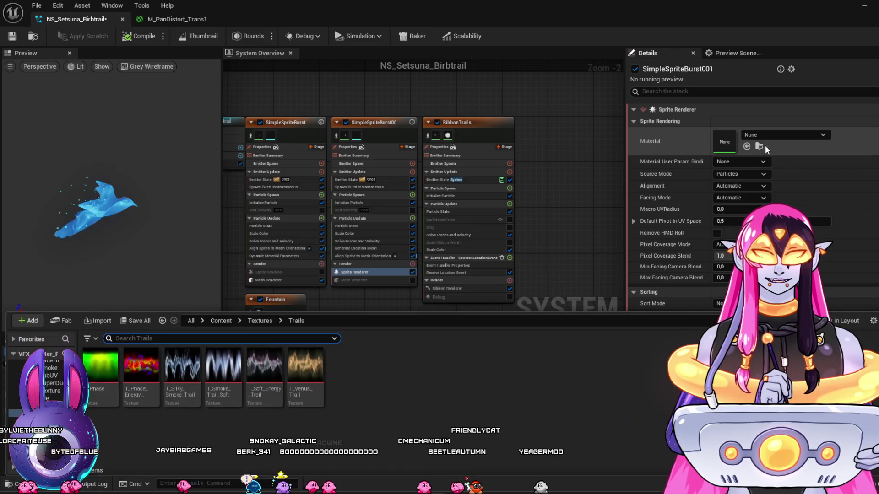
click(51, 399)
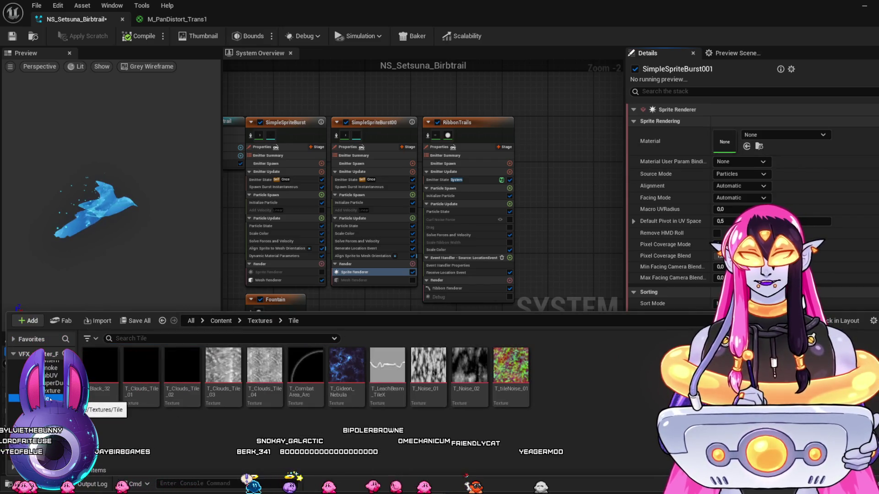
click(49, 397)
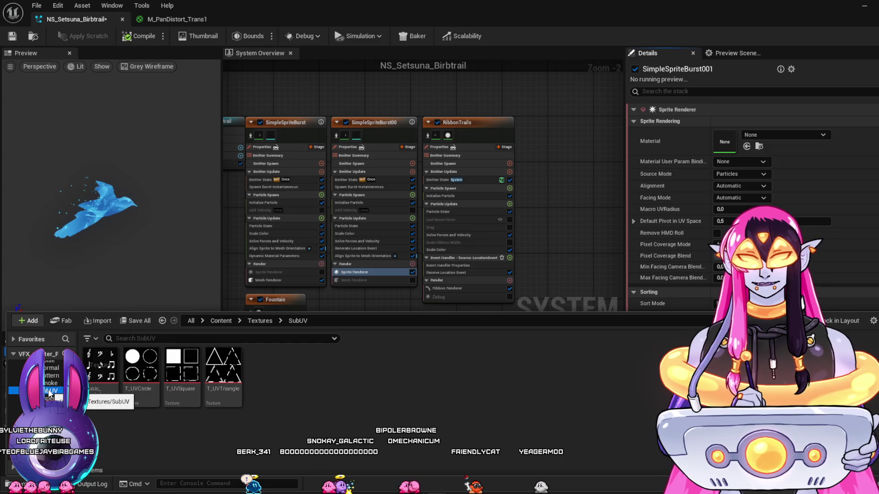
click(53, 392)
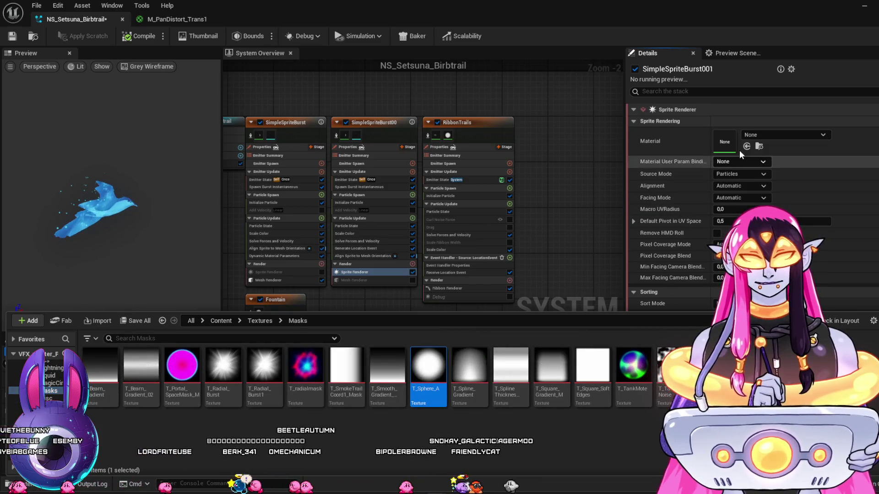
click(747, 147)
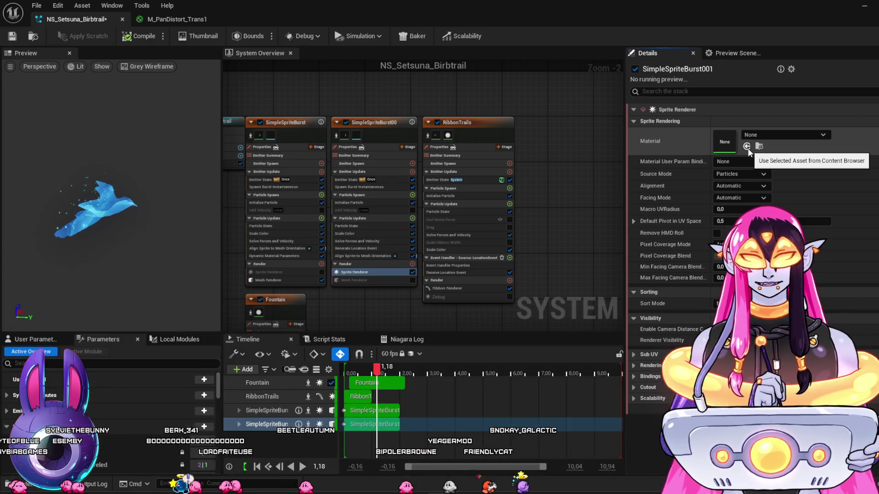
key(ctrl+space)
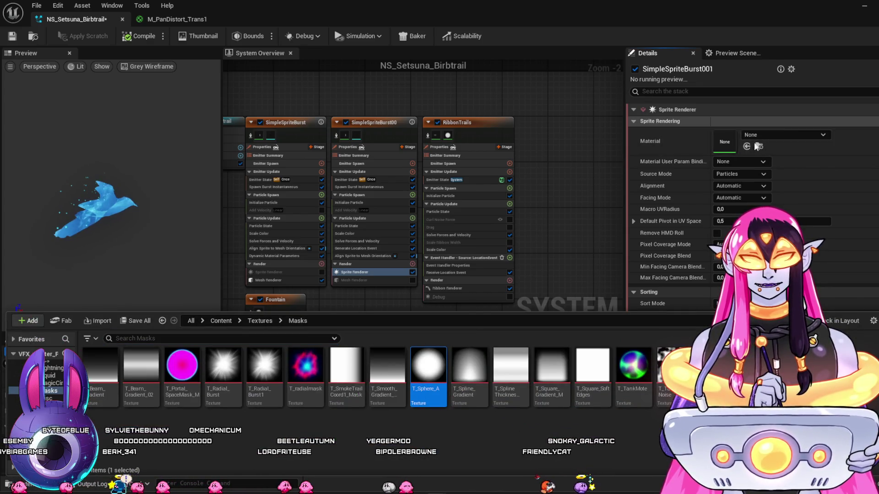
click(749, 145)
Assign M_BasicCircle_Trans from Content/Materials to the sprite renderer's Material slot.
click(784, 149)
key(ctrl+space)
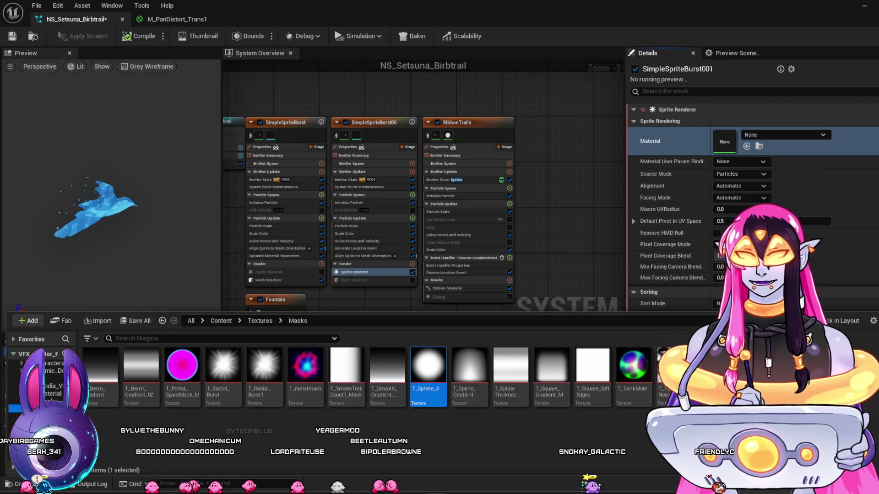
click(52, 393)
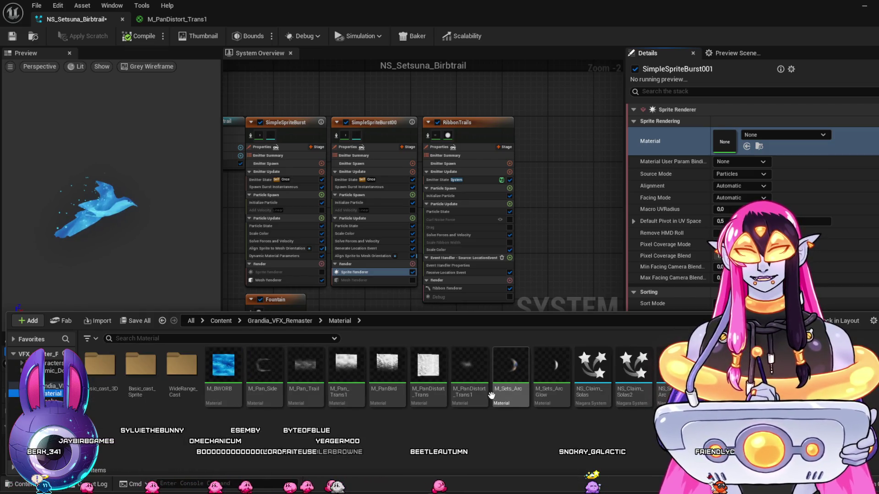
scroll(50, 376, down, 2)
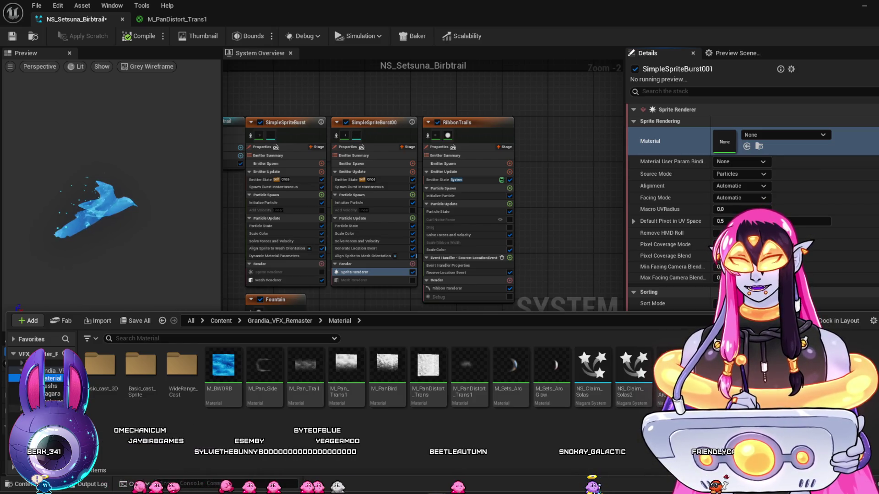
click(50, 380)
click(187, 373)
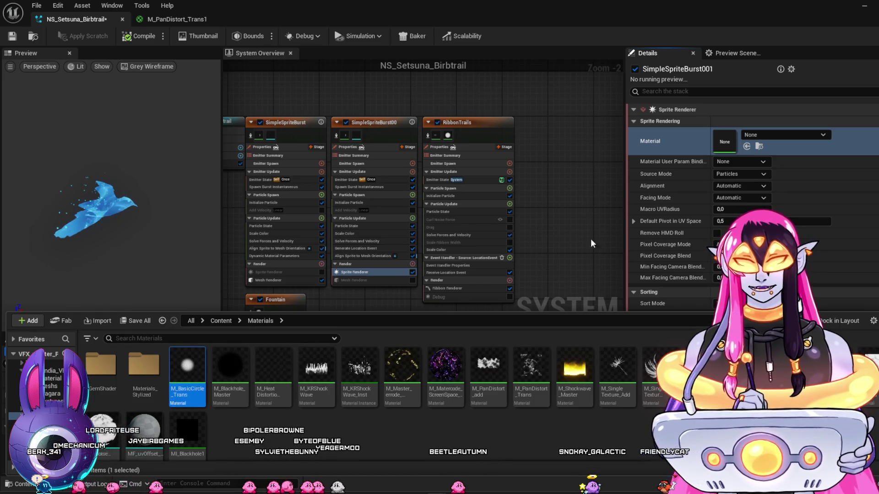
click(747, 147)
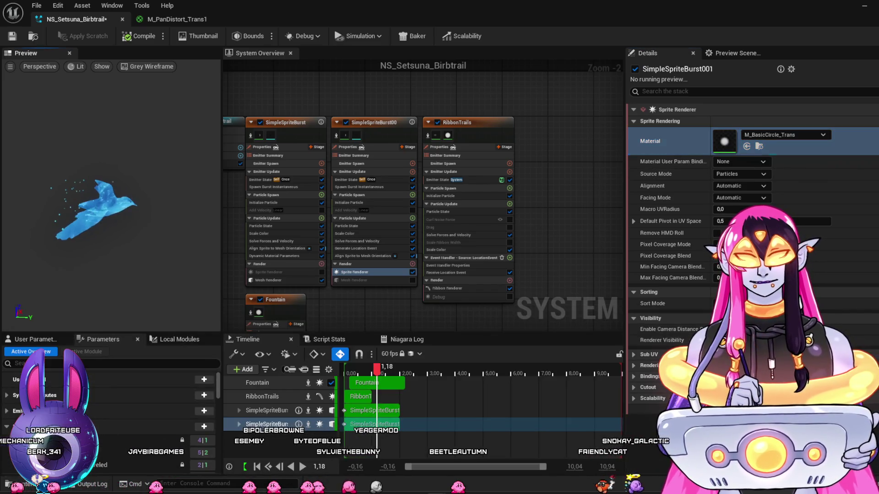
drag(193, 258, 194, 254)
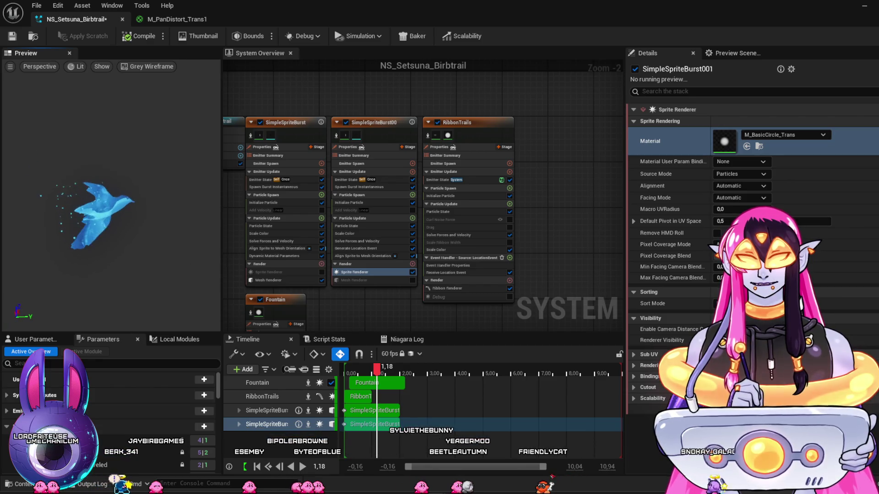
Scrub the Niagara preview between 0,13 and 1,15 while viewing SimpleSpriteBurst001's Initialize Particle settings.
click(336, 136)
drag(374, 366, 373, 369)
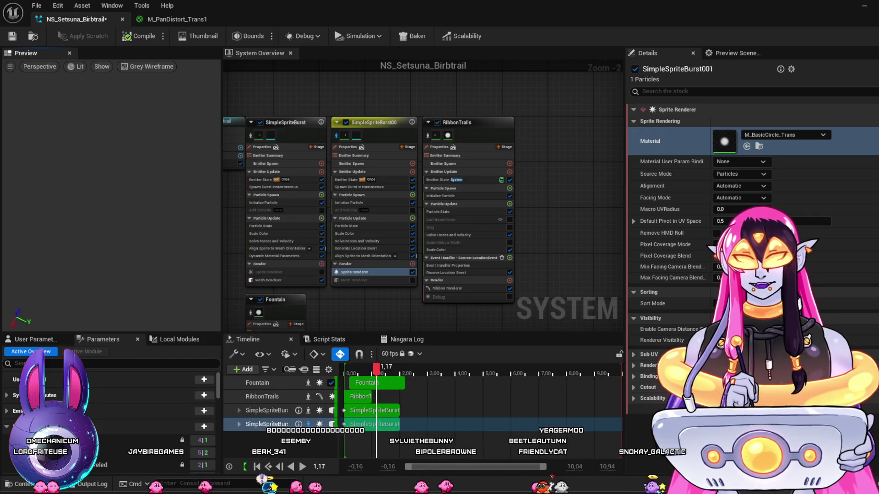
click(373, 202)
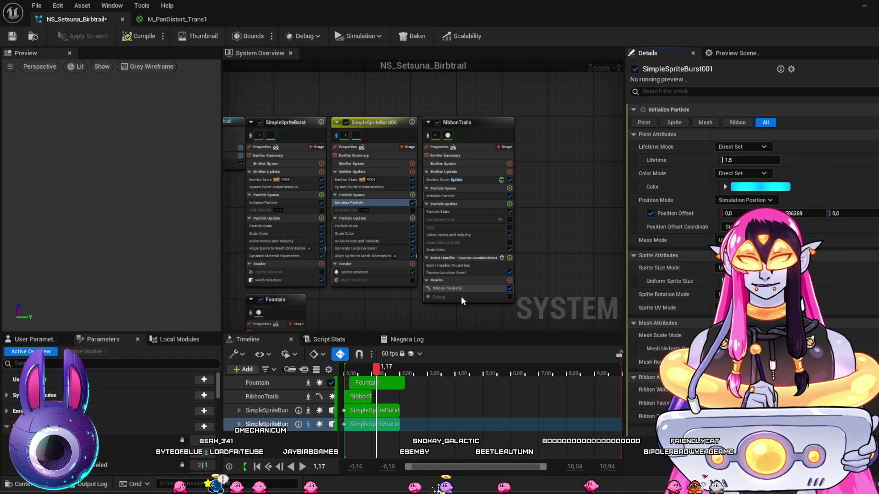
drag(351, 375, 377, 376)
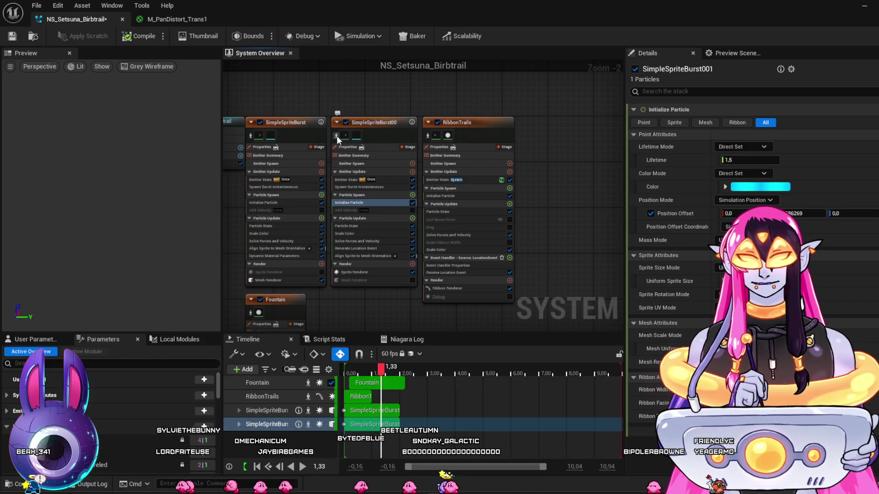
mouse_move(392, 369)
mouse_down()
mouse_move(367, 373)
mouse_move(377, 376)
mouse_up()
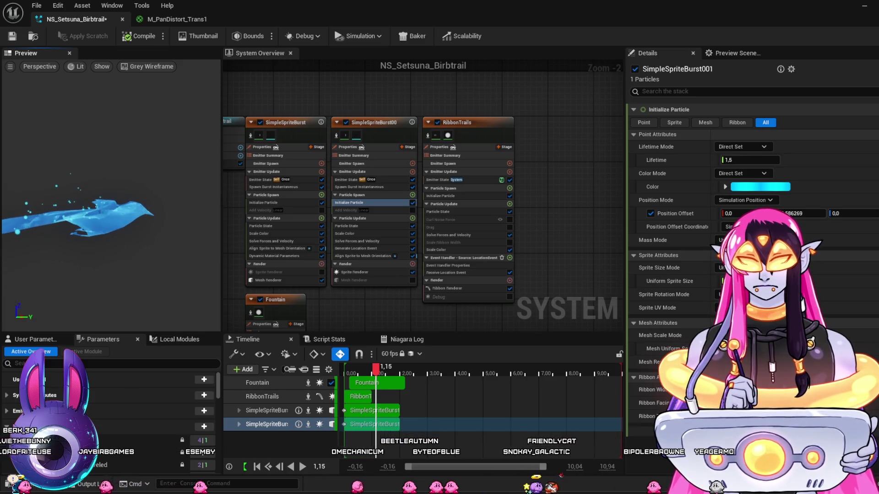
Disable SimpleSpriteBurst001's Sprite Renderer, leaving only its blue bird meshes.
click(368, 273)
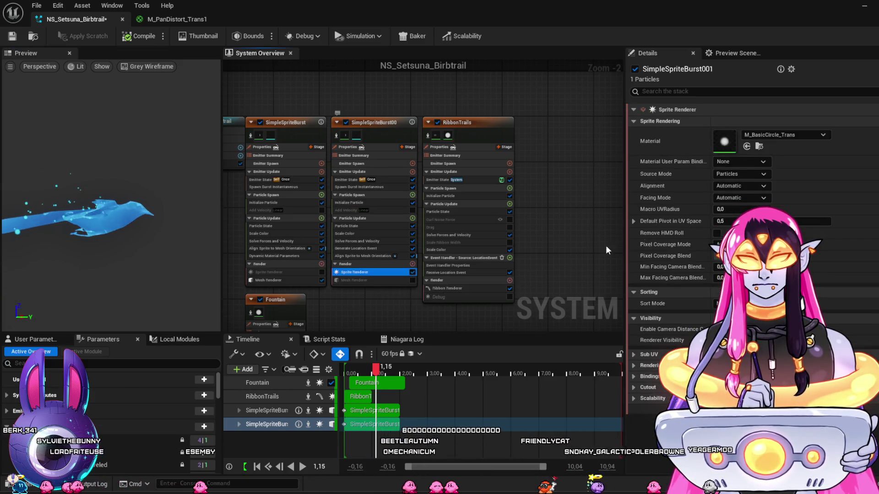
click(411, 270)
click(413, 279)
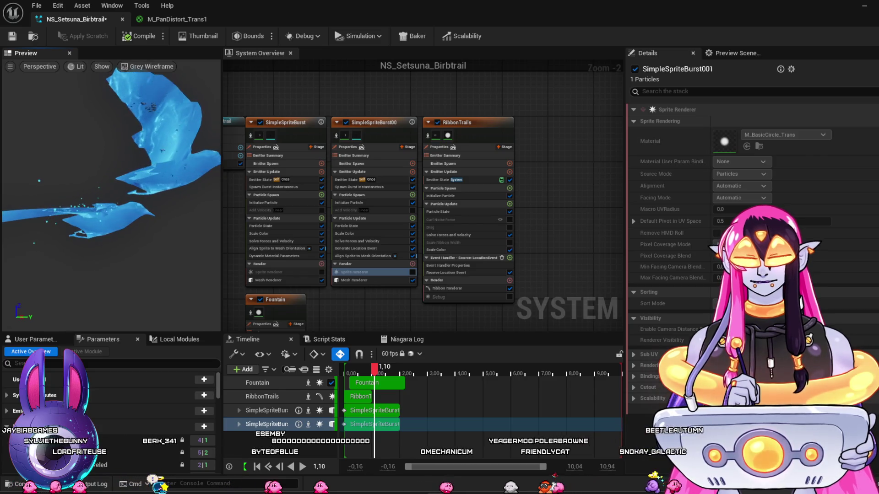
click(373, 202)
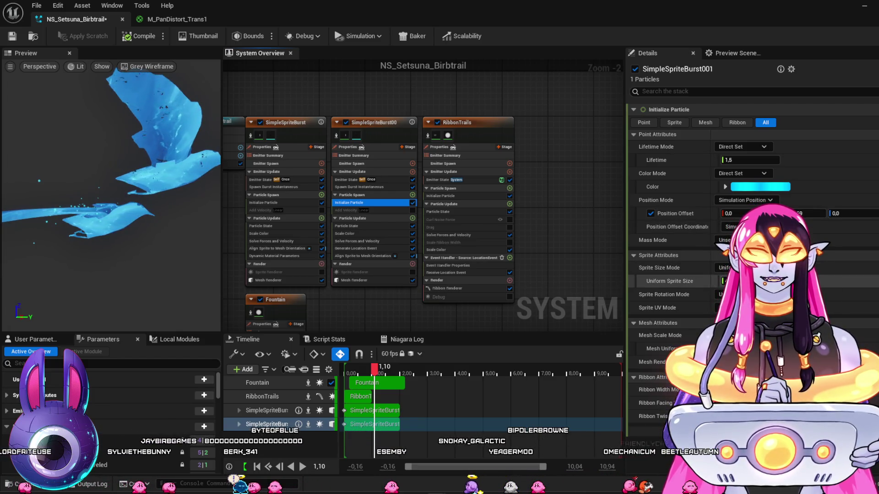
Set SimpleSpriteBurst001's Uniform Sprite Size to 20.
click(733, 281)
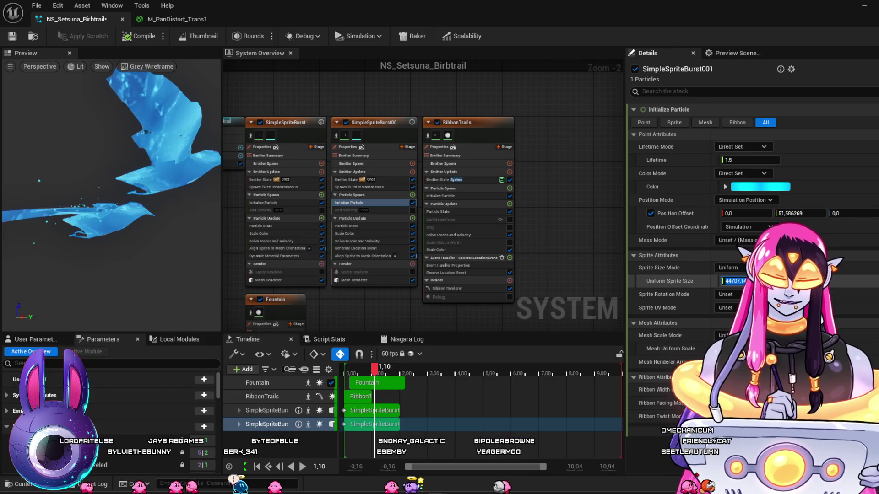
text(20)
key(Return)
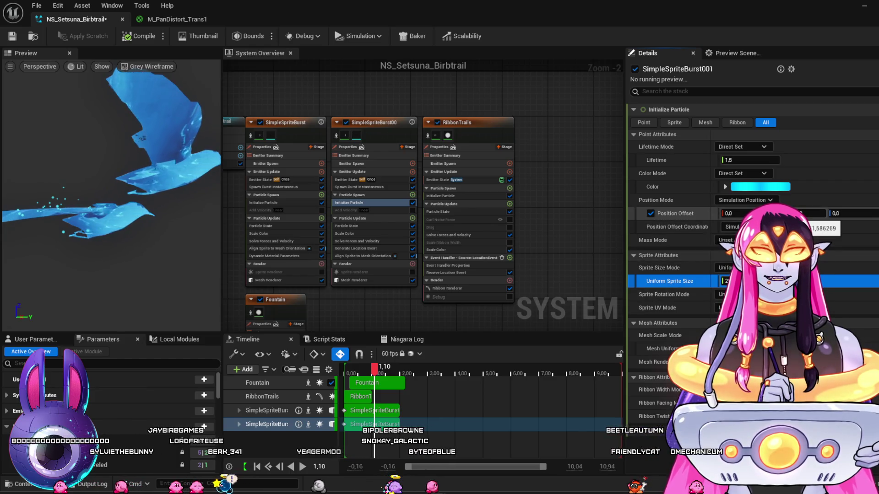
click(805, 214)
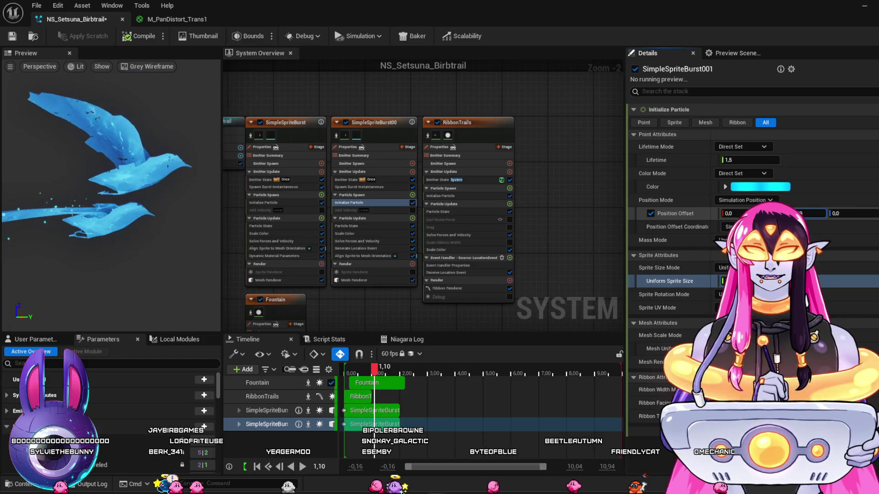
text(7)
key(BackSpace)
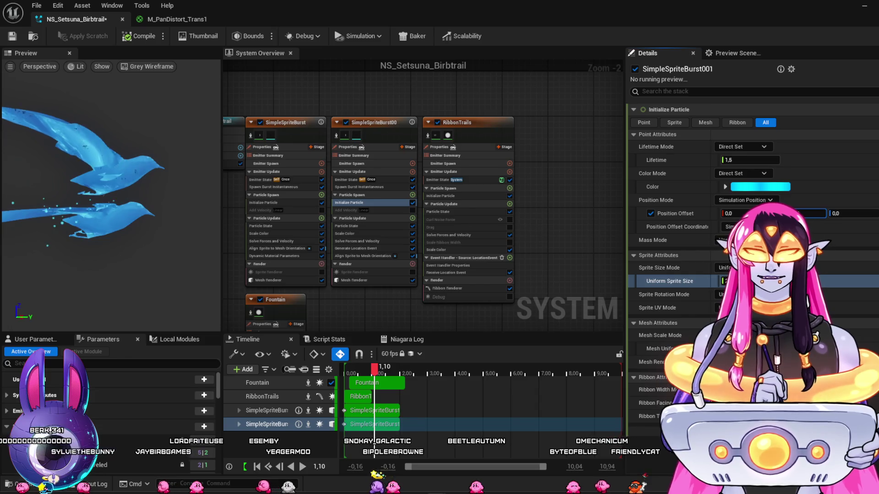
Turn off SimpleSpriteBurst's Position Offset, then go back to the level editor.
click(285, 204)
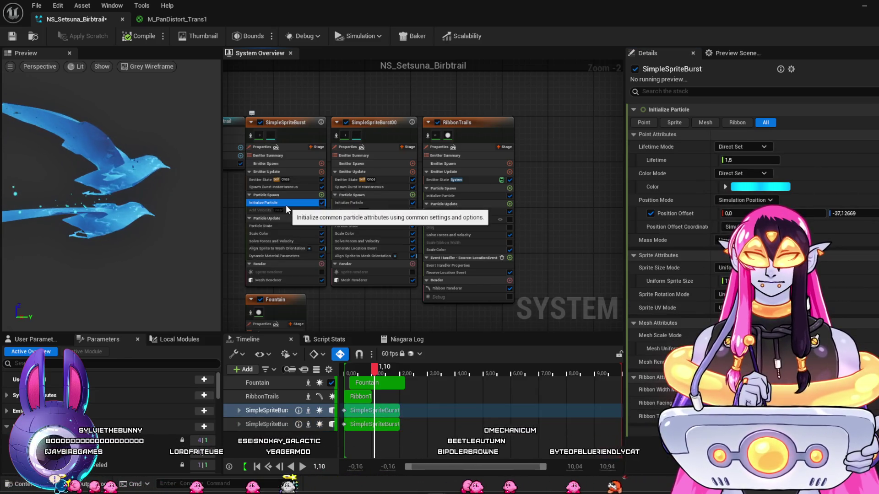
click(650, 213)
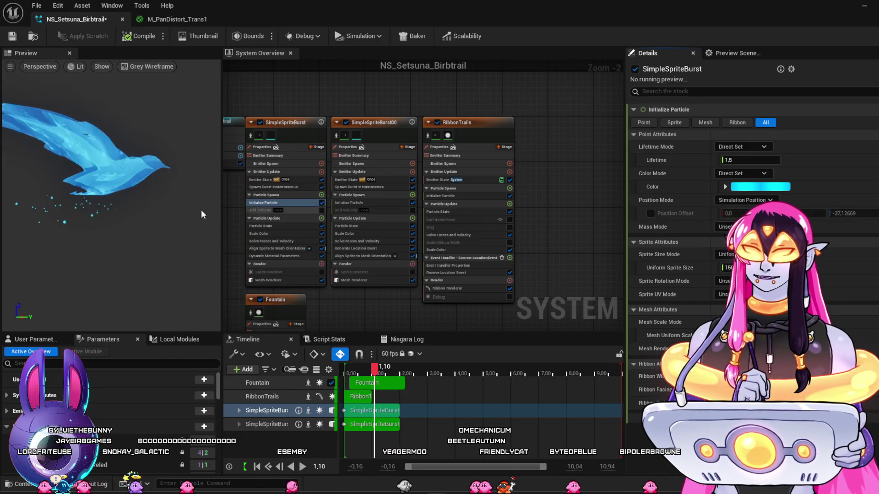
click(391, 203)
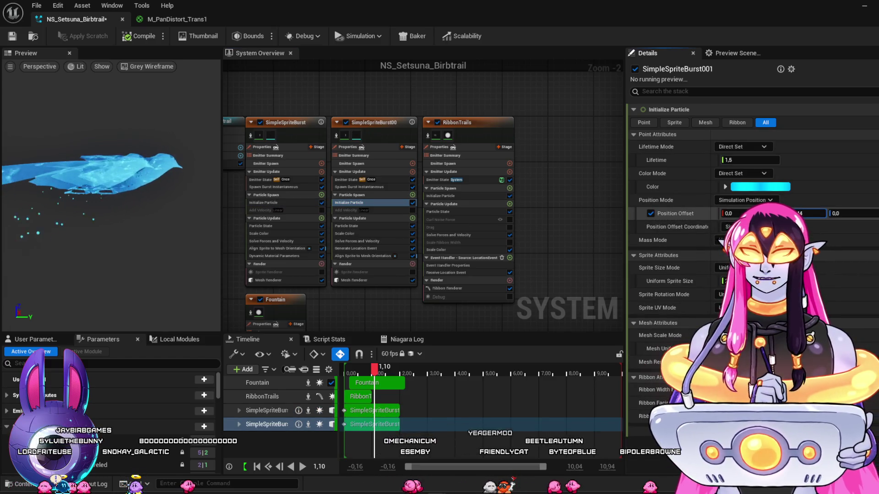
click(864, 6)
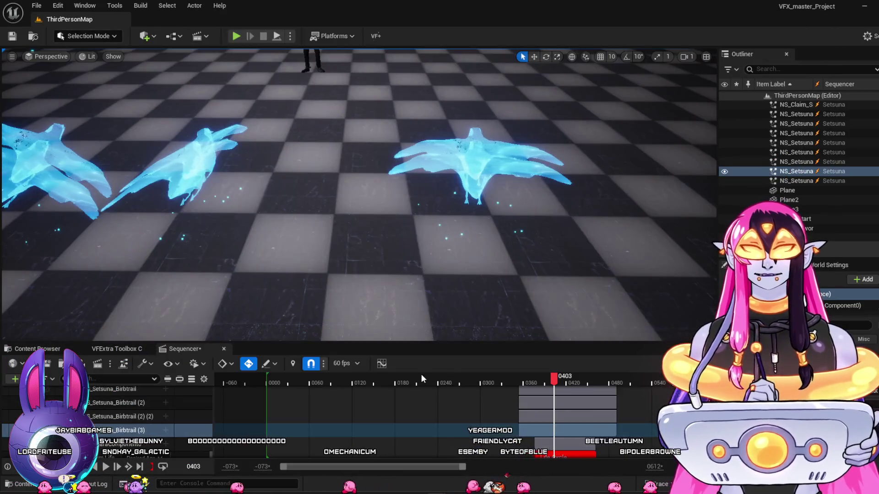
Replay the flock in the sequence and pull the view back, then reopen NS_Setsuna_Birbtrail.
mouse_move(556, 380)
mouse_down()
mouse_move(523, 385)
mouse_move(553, 388)
mouse_up()
mouse_move(522, 290)
mouse_down()
mouse_move(463, 286)
mouse_move(510, 275)
mouse_move(517, 242)
mouse_move(480, 270)
mouse_move(488, 214)
mouse_up()
drag(443, 261, 448, 259)
double_click(567, 403)
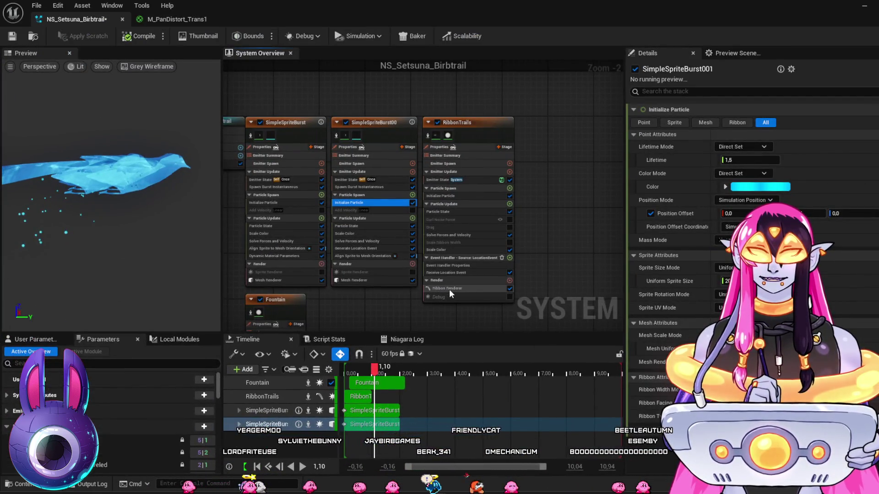
Raise the RibbonTrails Scale Color alpha curve key from 0.6 to 0.8.
click(450, 288)
click(458, 250)
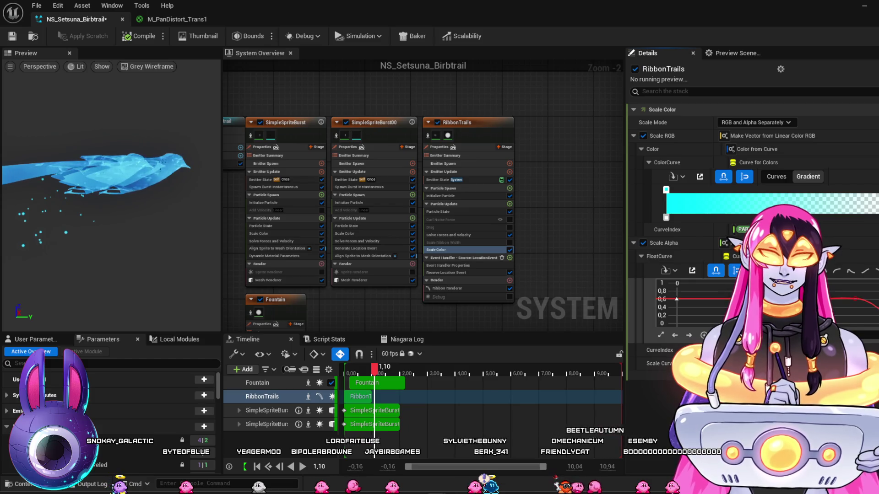
drag(829, 303, 830, 297)
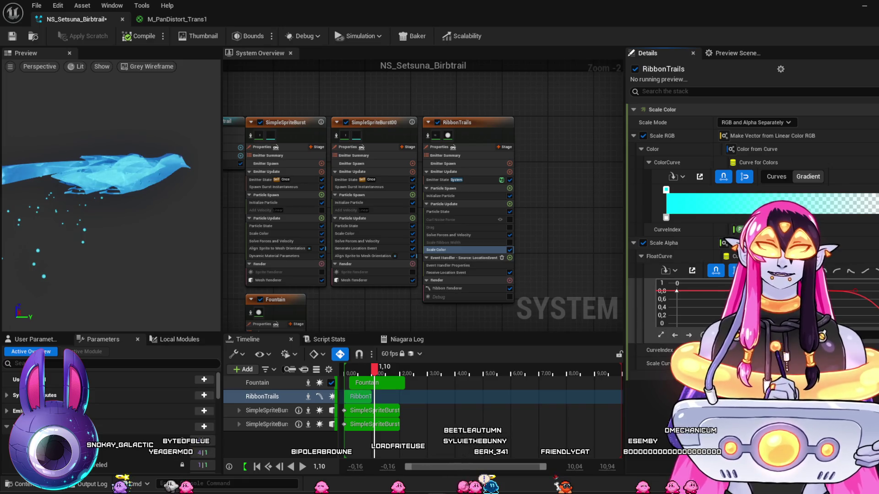
Check the gradient's first colour stop and SimpleSpriteBurst001's initial settings, then return to the level.
click(667, 218)
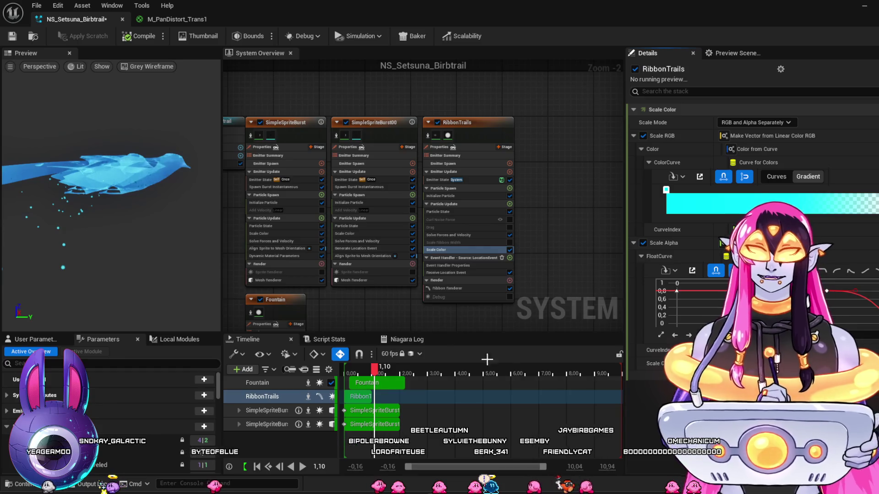
click(381, 203)
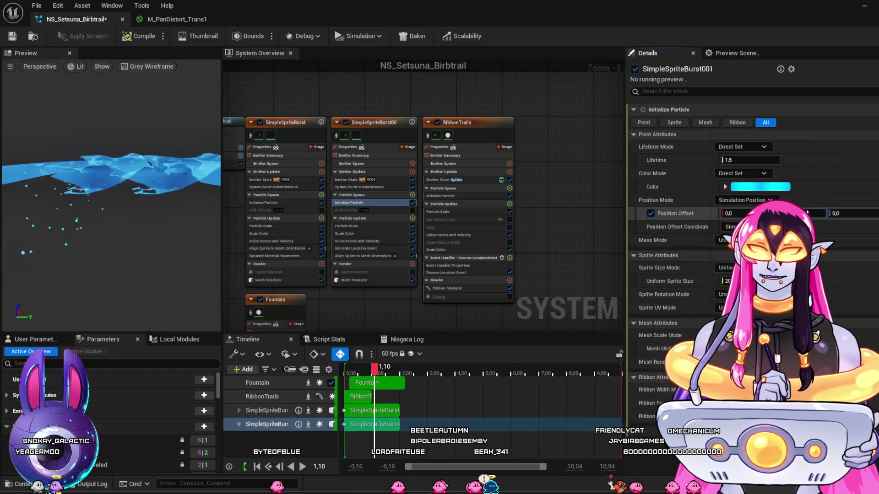
click(864, 6)
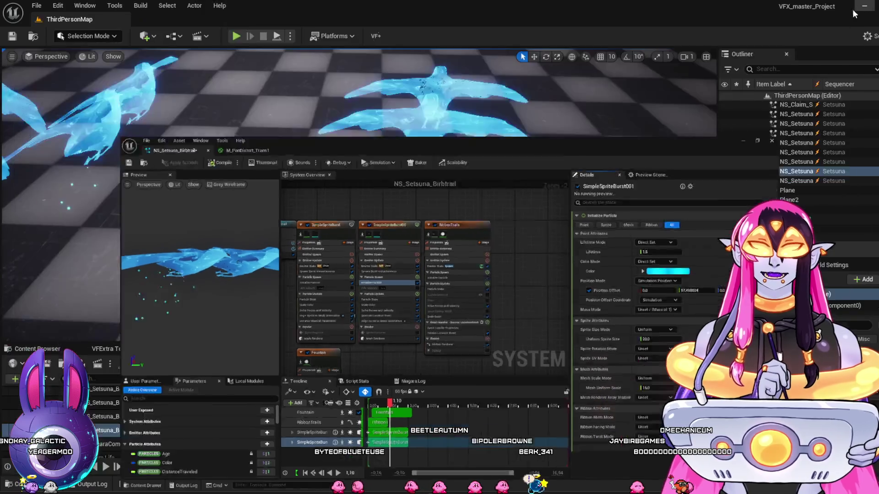
drag(563, 383, 535, 388)
click(550, 397)
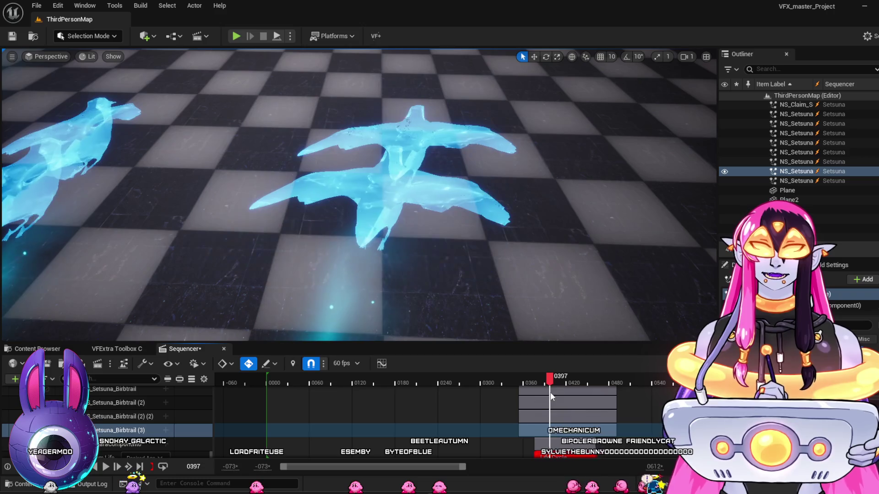
scroll(520, 231, down, 5)
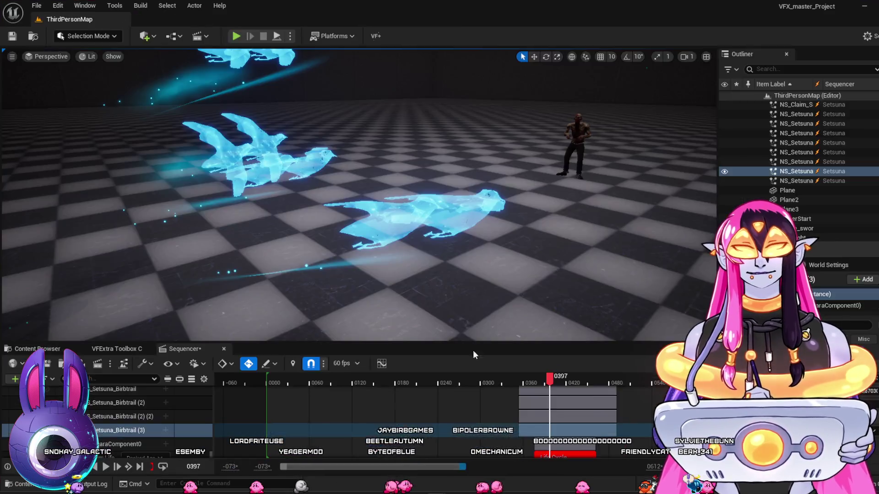
click(476, 366)
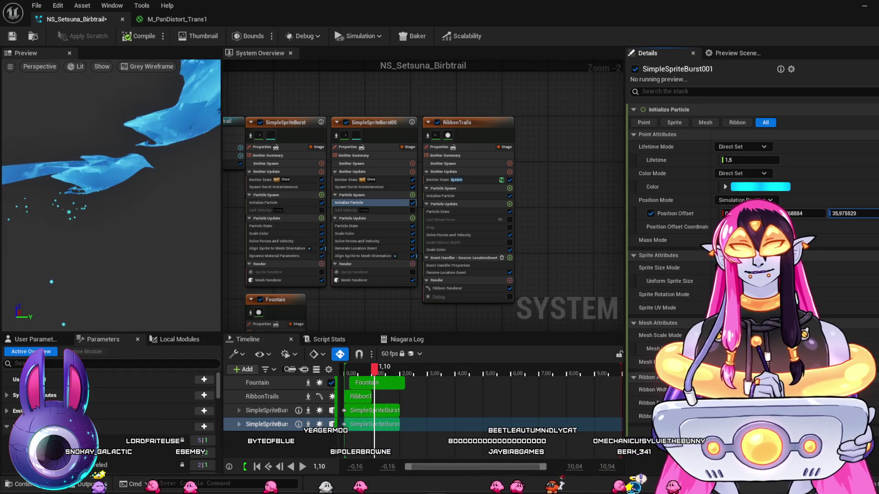
click(865, 6)
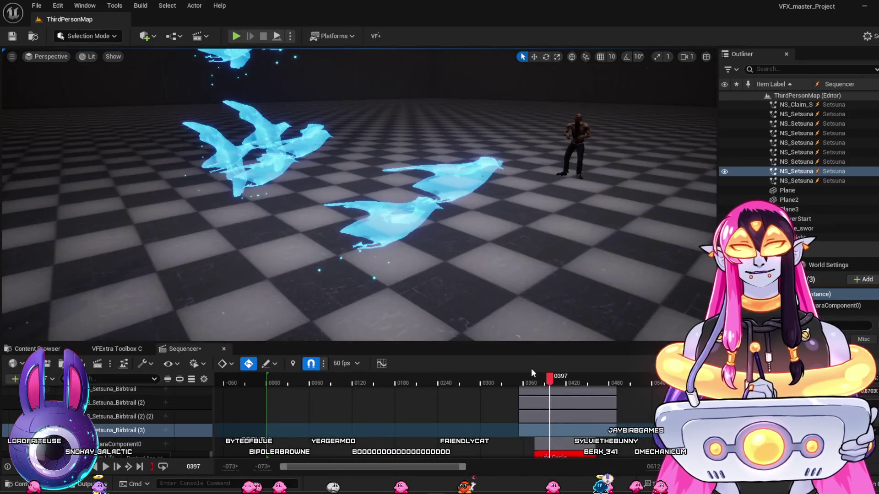
drag(530, 384, 555, 389)
drag(357, 192, 385, 164)
mouse_move(554, 378)
mouse_down()
mouse_move(567, 388)
mouse_move(529, 388)
mouse_move(566, 388)
mouse_up()
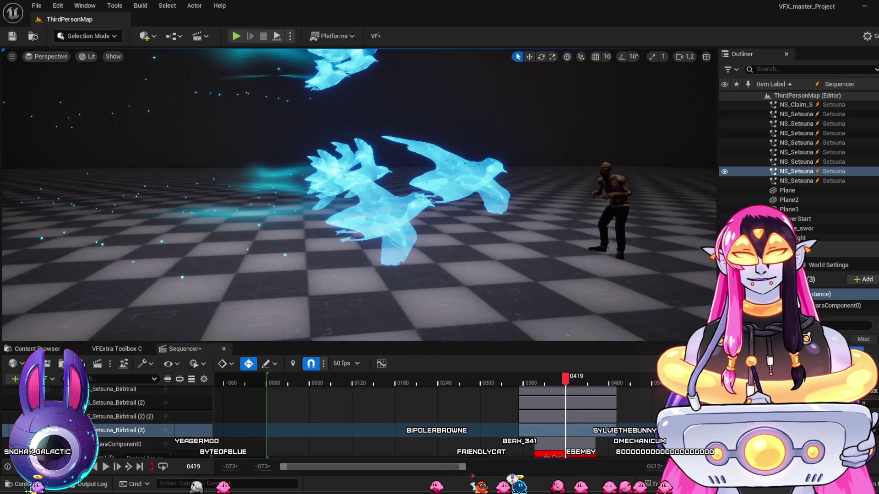
click(530, 455)
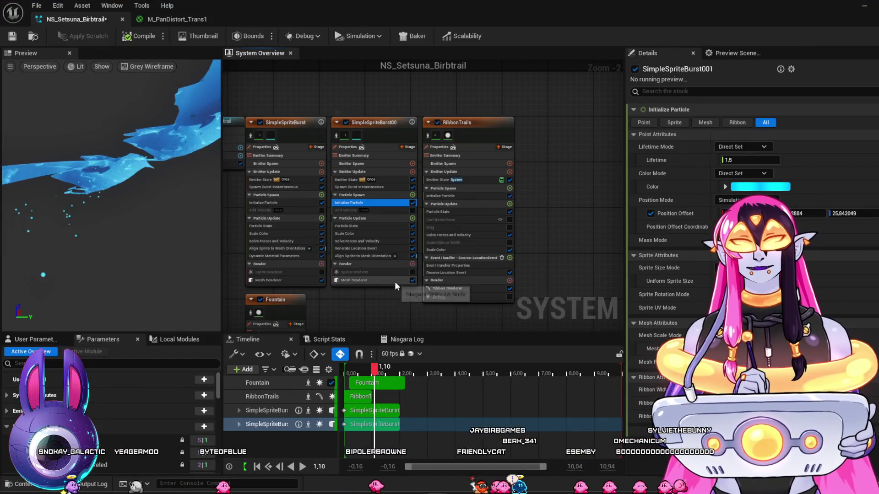
Disable SimpleSpriteBurst001's mesh renderer and review its sprite material options without changing them.
click(395, 281)
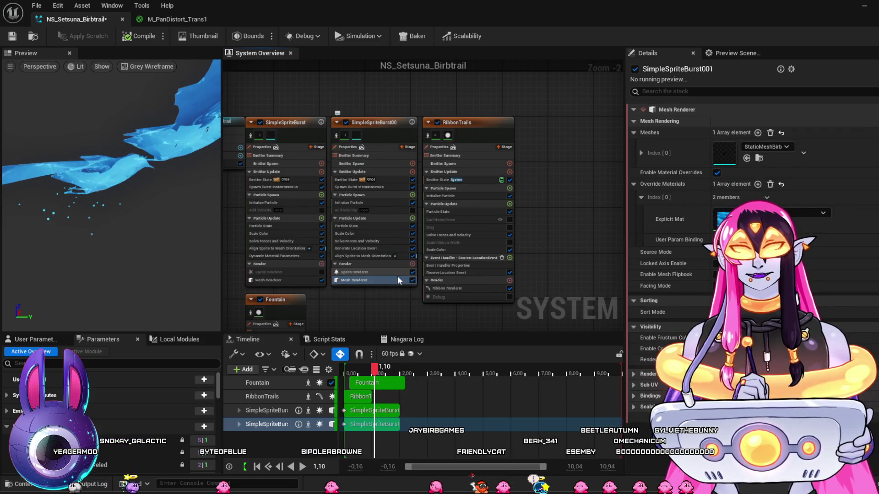
click(413, 280)
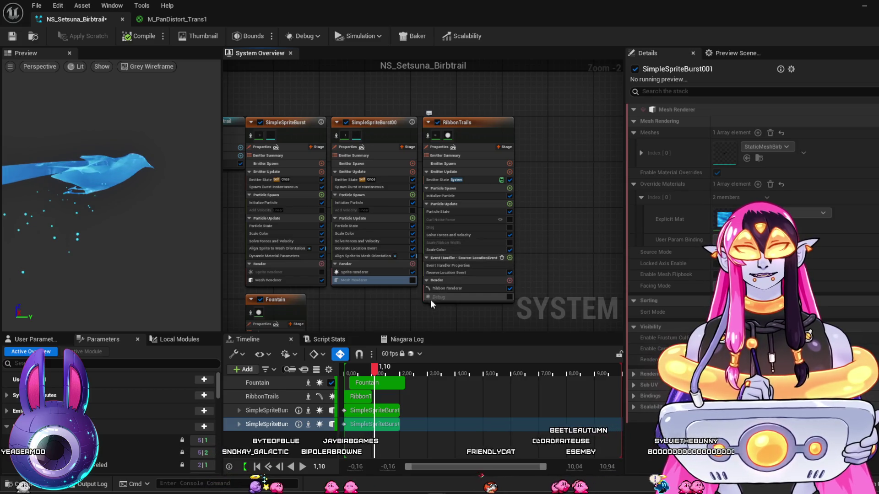
click(384, 273)
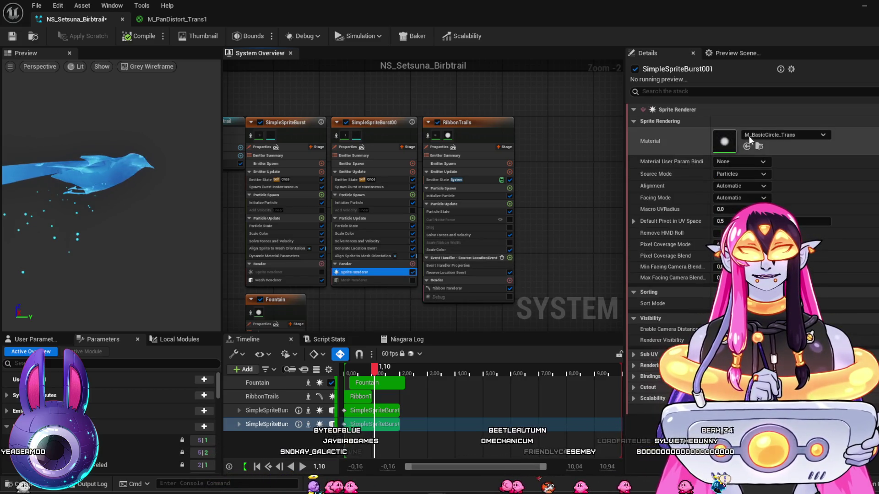
click(825, 137)
click(825, 137)
click(825, 137)
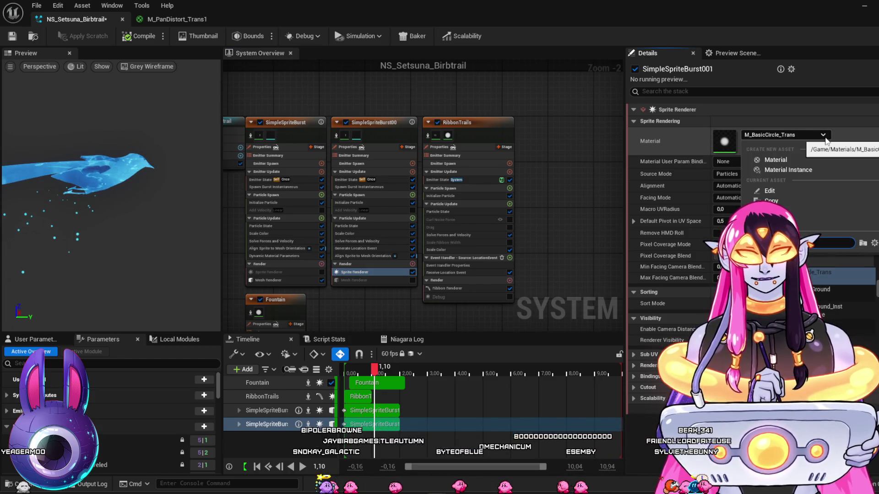
click(825, 139)
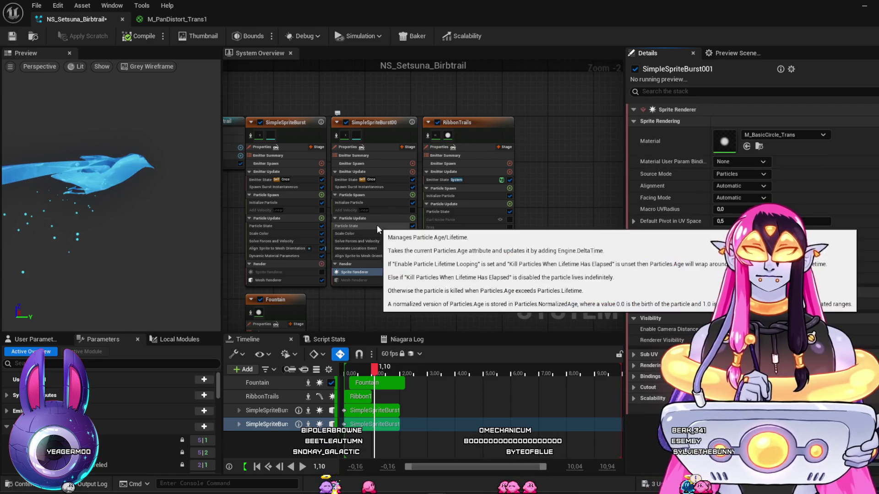
Turn off Align Sprite to Mesh Orientation in SimpleSpriteBurst00 and go back to the level.
click(377, 225)
click(382, 241)
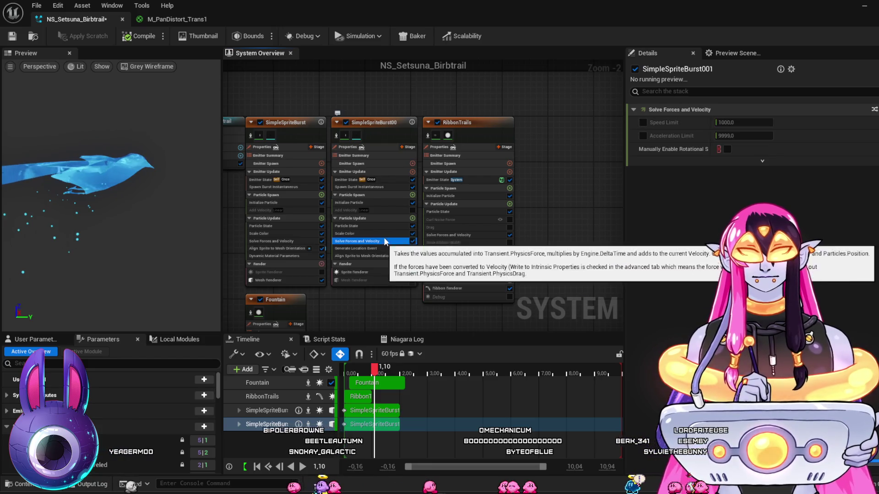
click(381, 236)
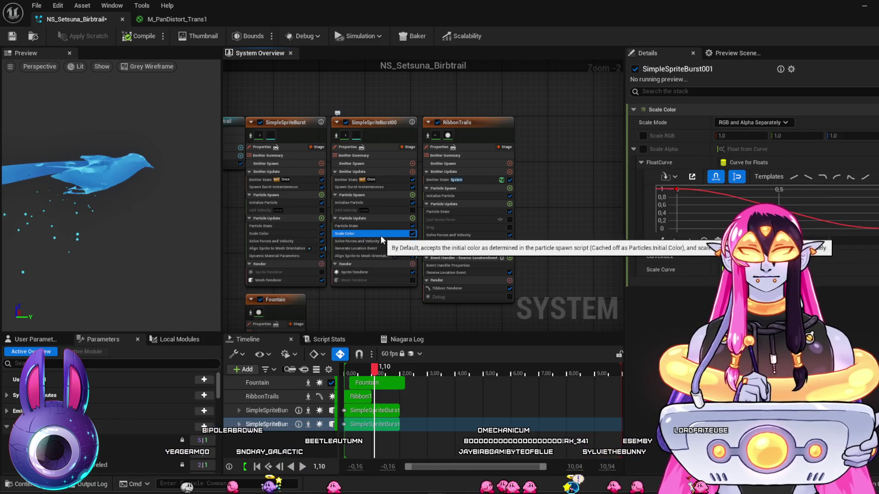
click(412, 256)
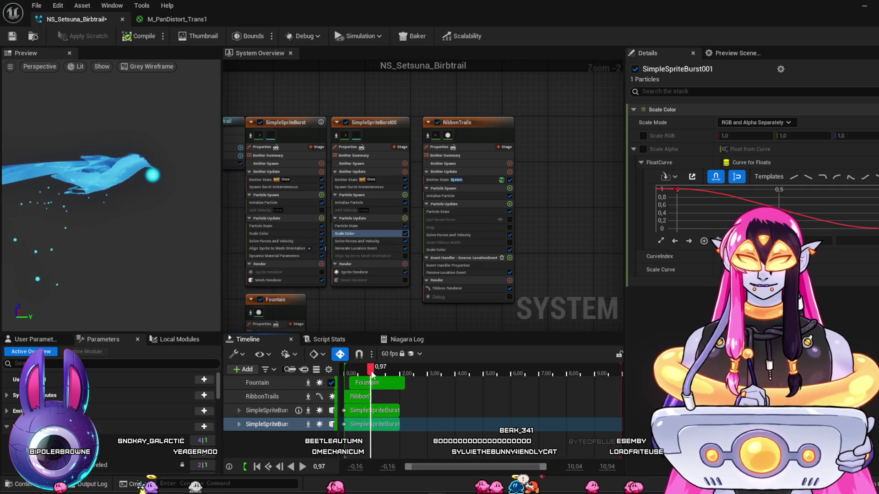
click(850, 7)
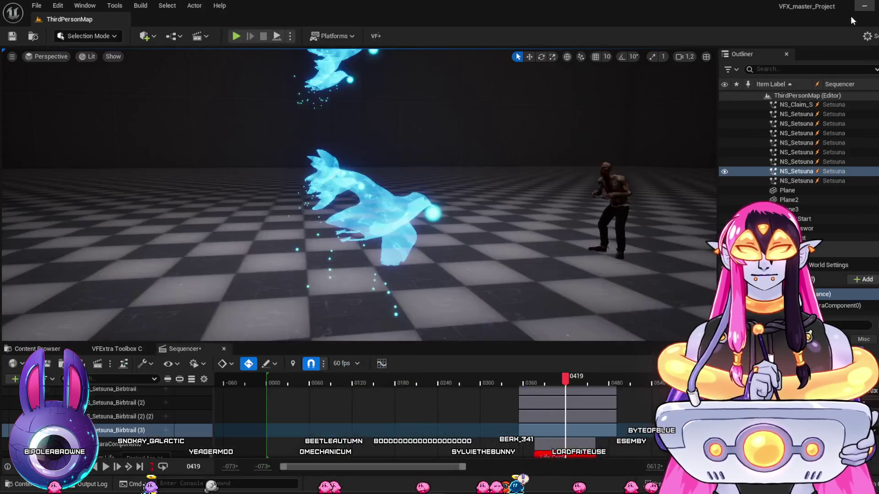
Scrub the sequence forward and orbit the viewport to inspect the bird flock.
click(542, 380)
drag(545, 384, 568, 389)
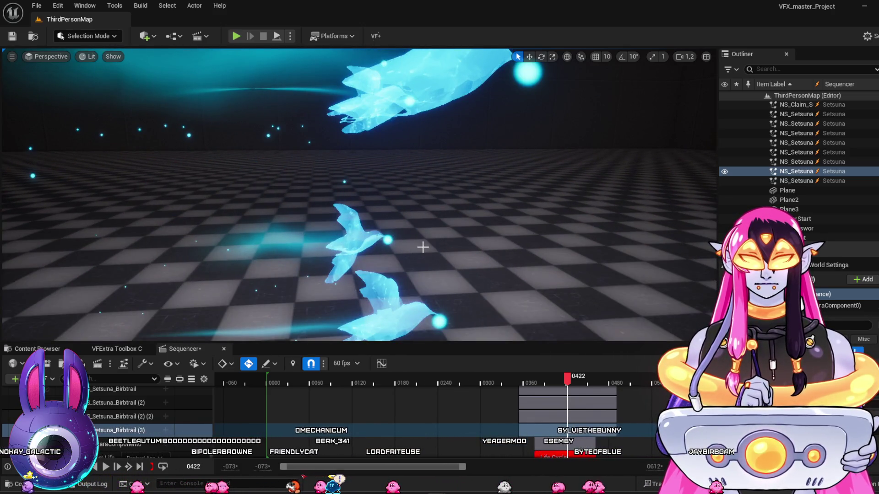
right_click(423, 247)
click(379, 241)
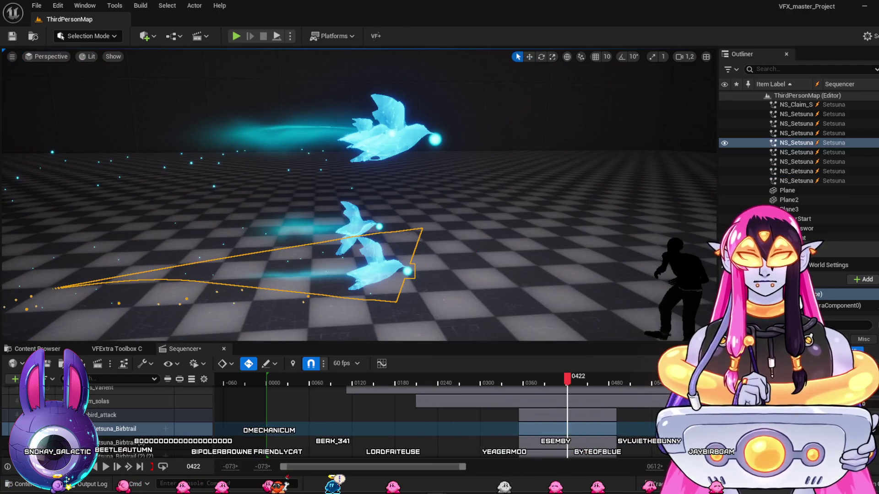
click(378, 240)
drag(459, 215, 451, 206)
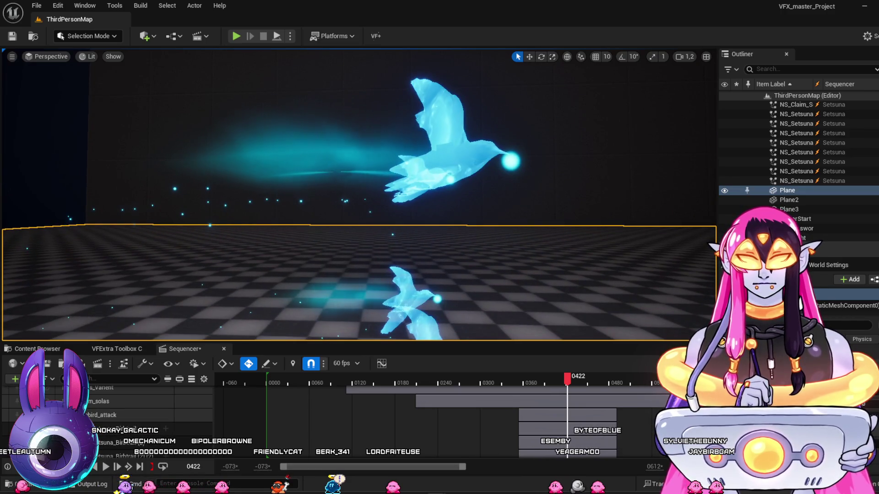
drag(462, 205, 463, 197)
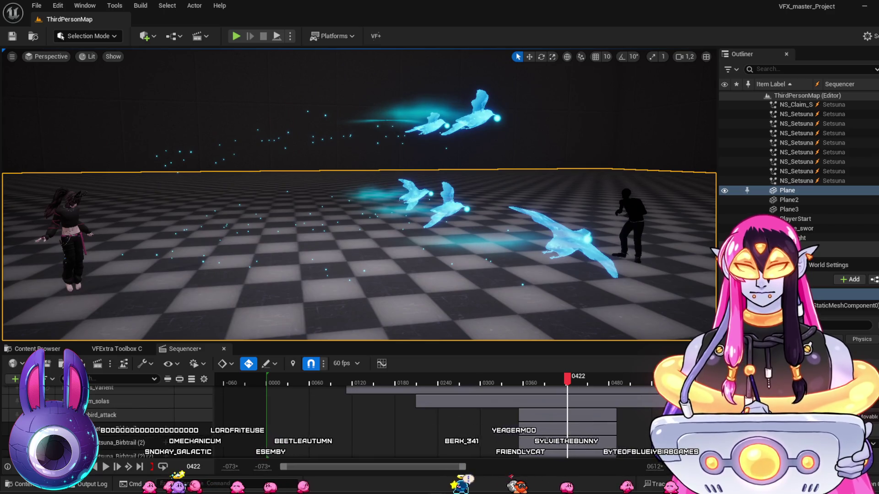
Bring the NS_Setsuna_Birbtrail Niagara editor back from the taskbar previews.
mouse_move(437, 486)
click(479, 457)
click(480, 456)
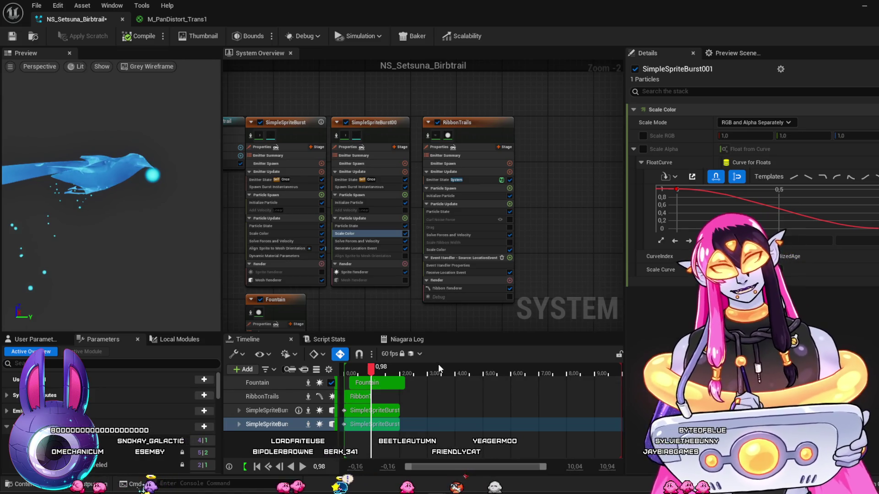
Disable SimpleSpriteBurst00's sprite renderer, save NS_Setsuna_Birbtrail, and rewind the level sequence.
click(367, 202)
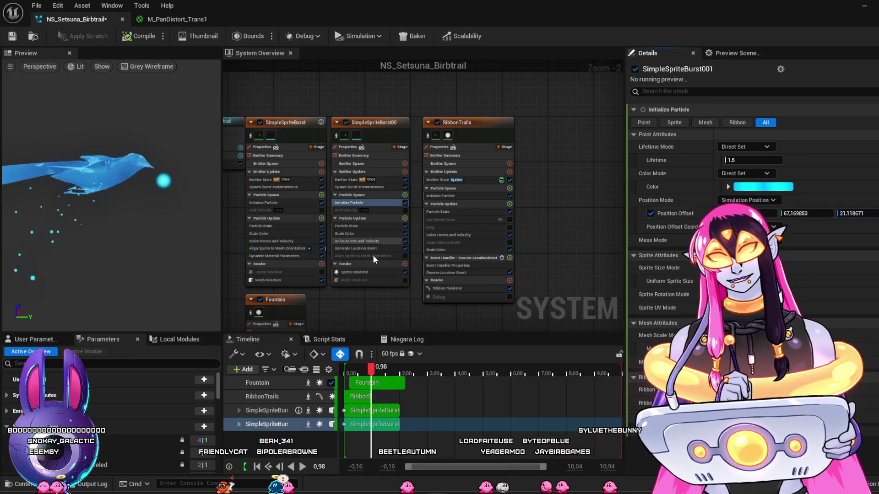
click(406, 272)
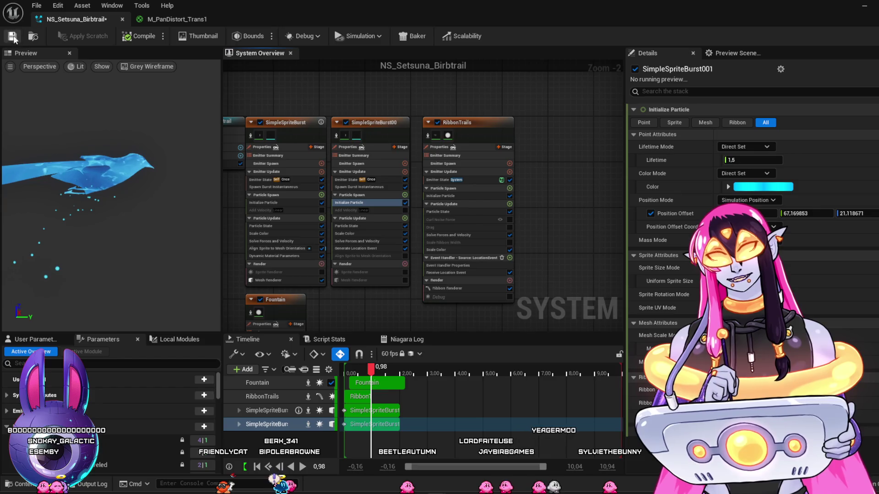
click(13, 36)
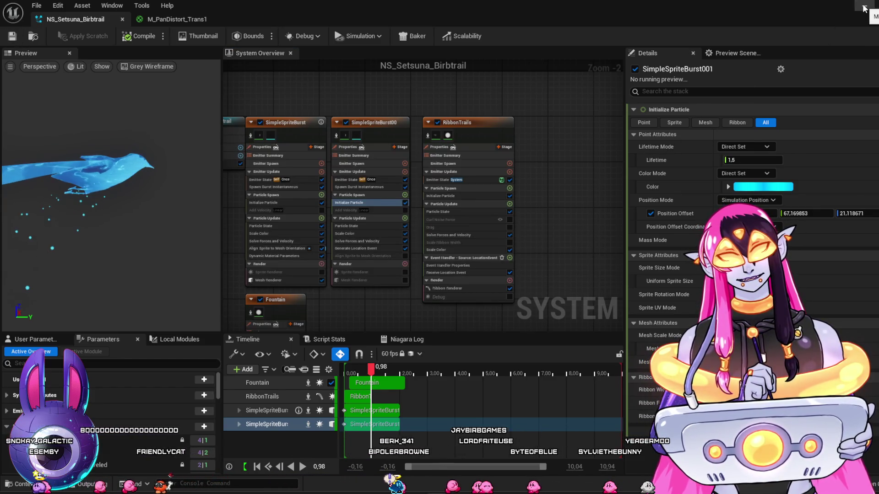
click(864, 7)
click(450, 384)
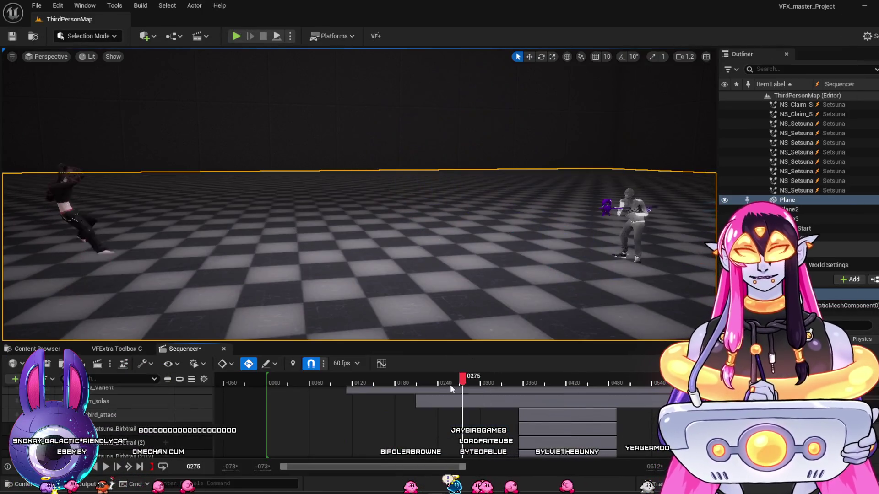
Replay the flock from about frames 0369, 0315 and 0270, stopping at 0480, then reopen the Niagara editor.
key(space)
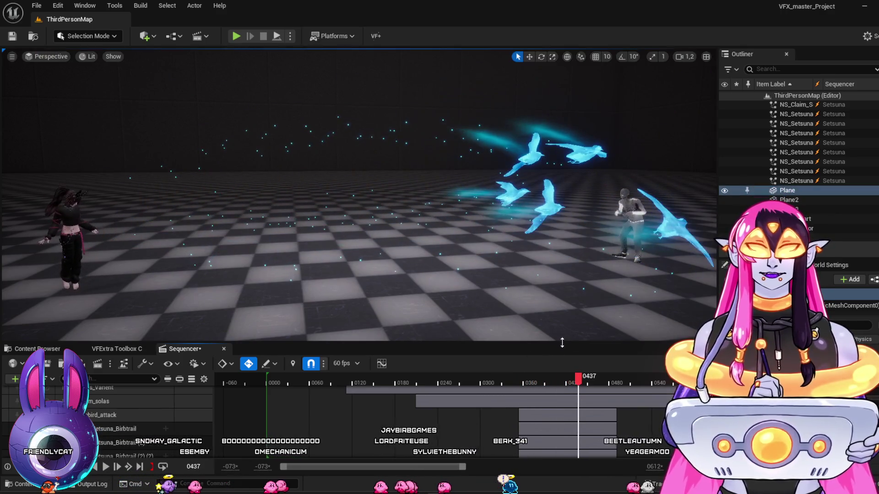
click(512, 378)
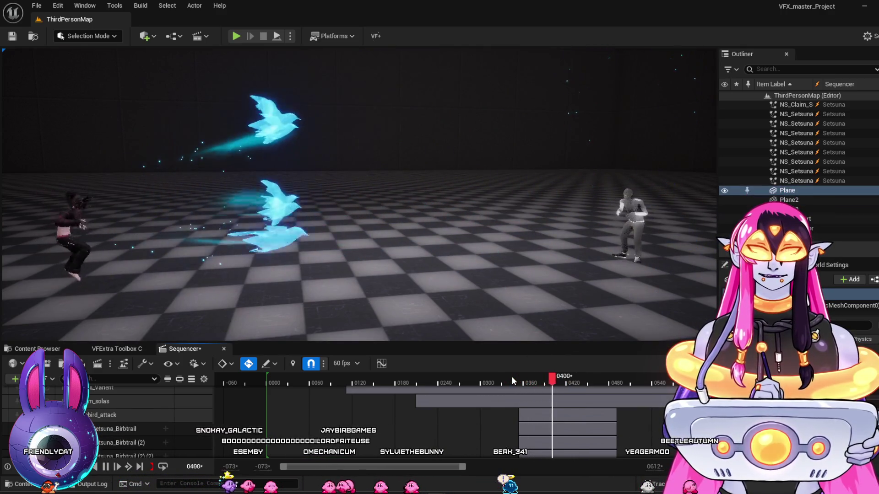
key(space)
click(491, 381)
key(space)
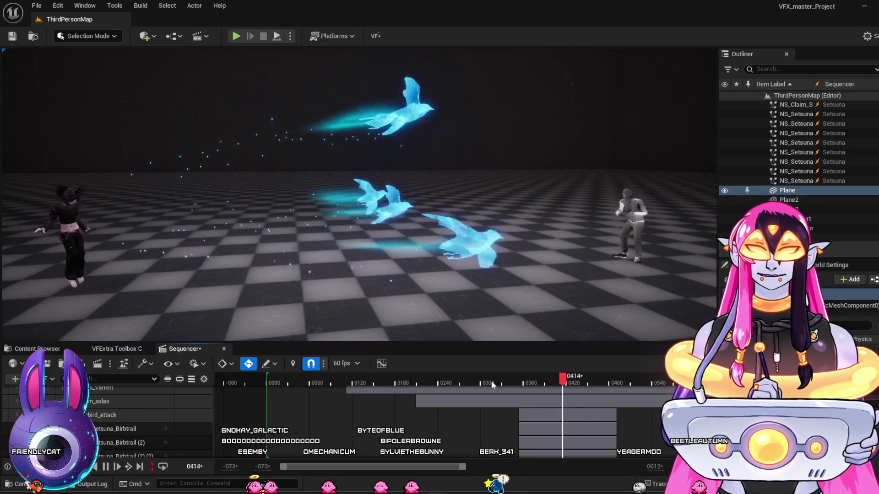
click(447, 373)
key(space)
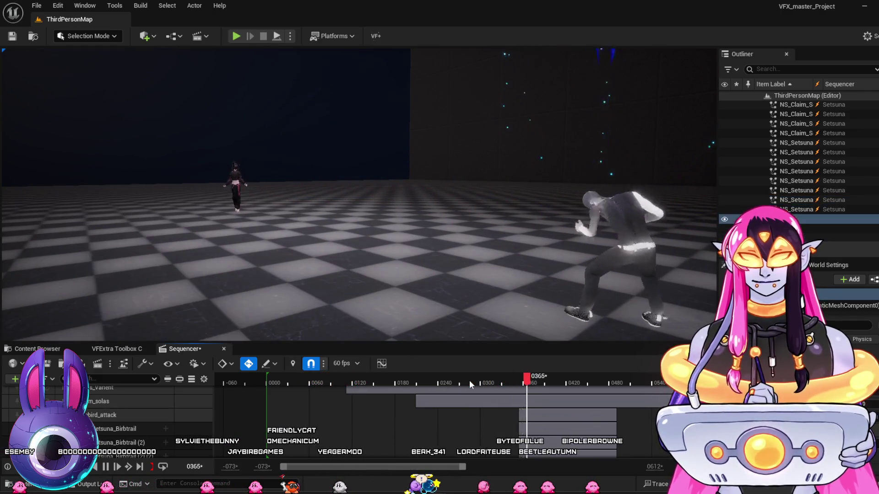
key(space)
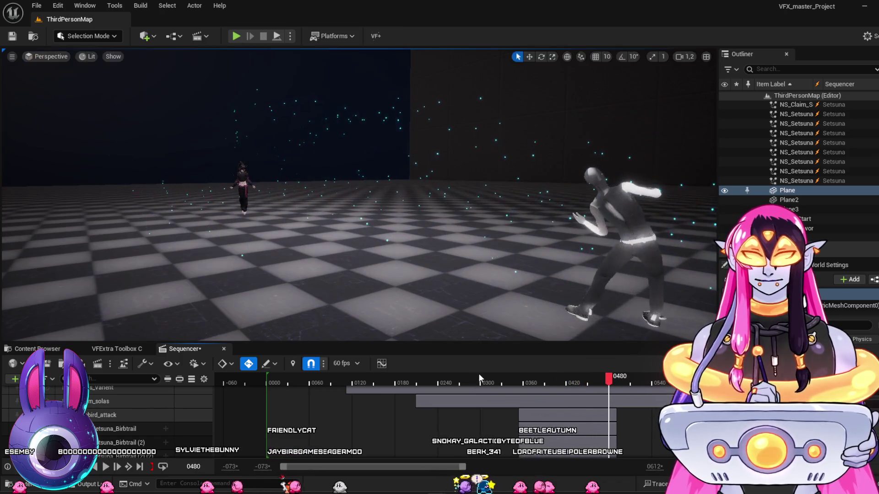
drag(474, 378, 568, 410)
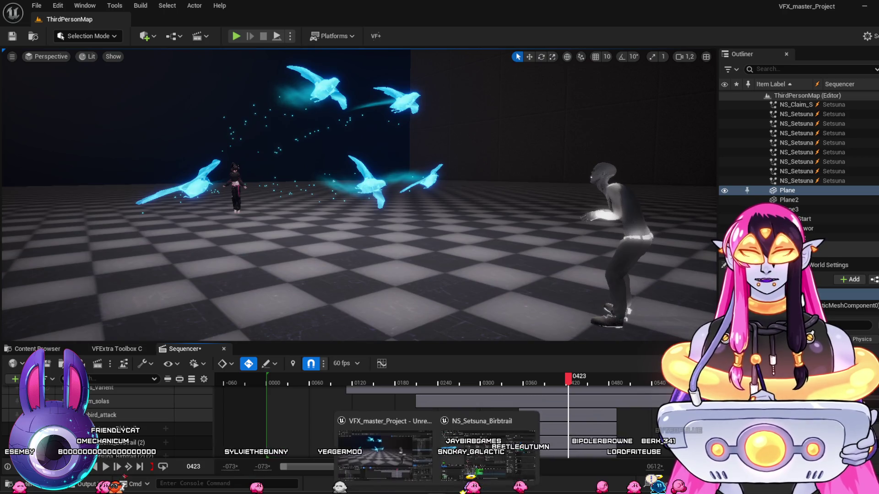
click(648, 430)
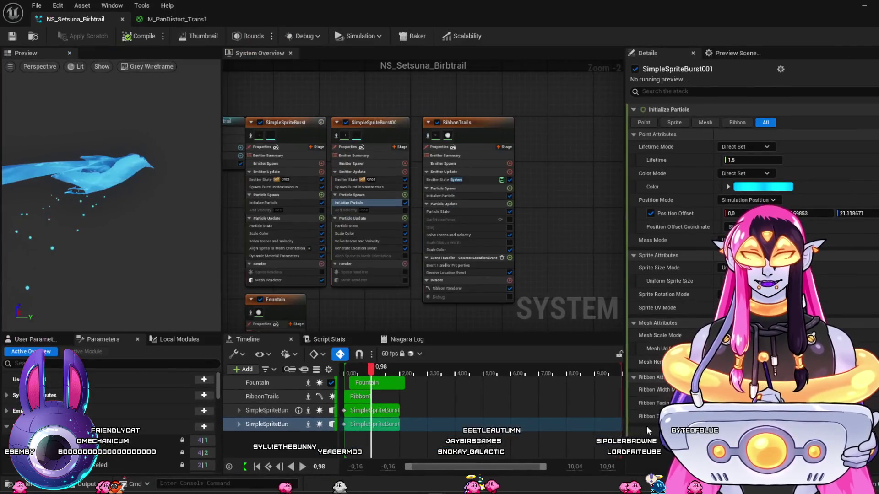
Review RibbonTrails' renderer and Initialize Particle, then scrub the sequence between frames 0383 and 0433.
click(460, 286)
click(474, 196)
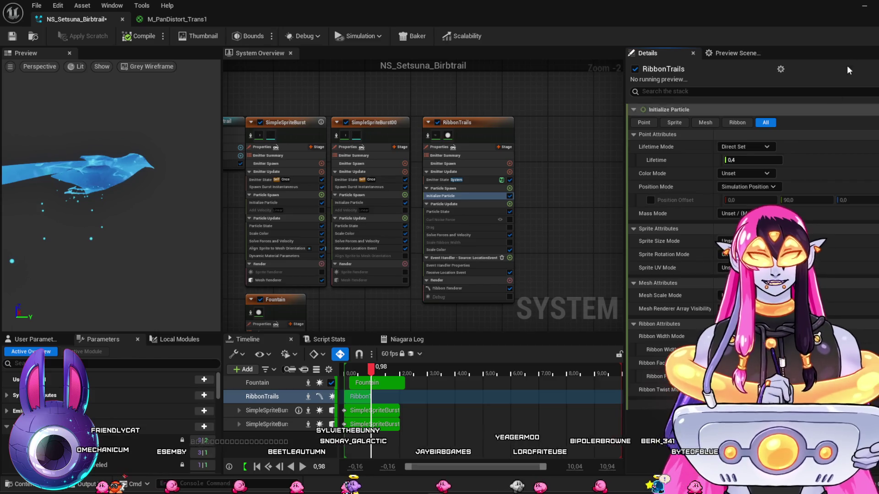
key(alt+Tab)
drag(504, 377, 542, 391)
mouse_move(556, 396)
mouse_down()
mouse_move(589, 427)
mouse_move(495, 411)
mouse_move(576, 450)
mouse_up()
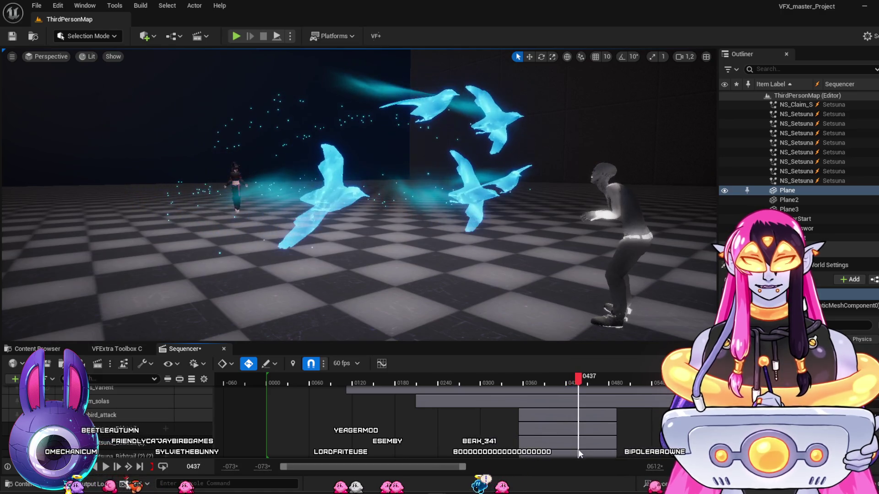
Orbit around the character and birds, rewind the sequence near its start, and select the zombie.
drag(571, 336, 539, 312)
drag(419, 214, 418, 215)
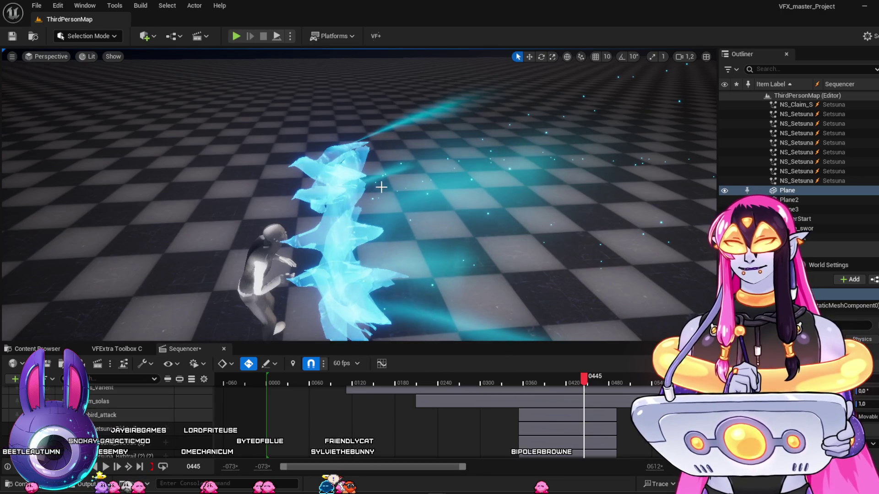
mouse_move(488, 187)
mouse_down()
mouse_move(422, 168)
mouse_move(473, 186)
mouse_move(462, 195)
mouse_move(451, 186)
mouse_move(443, 205)
mouse_up()
mouse_move(366, 379)
mouse_down()
mouse_move(300, 376)
mouse_move(274, 382)
mouse_move(279, 391)
mouse_up()
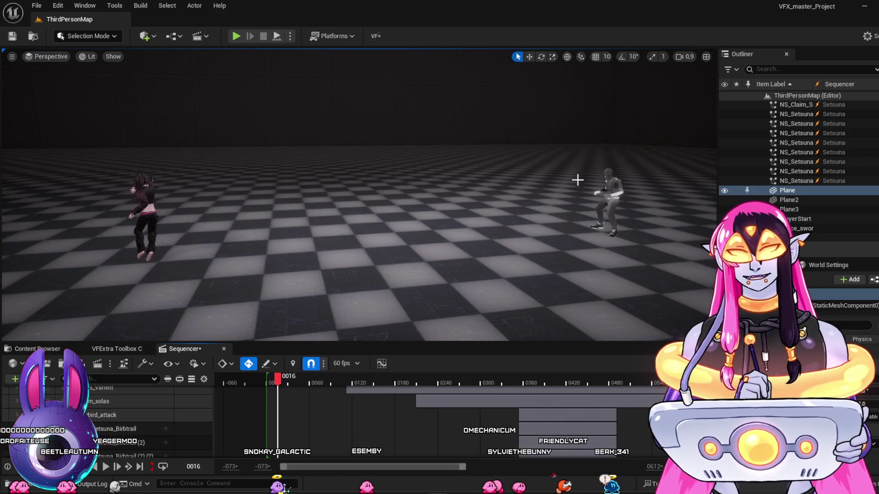
click(612, 189)
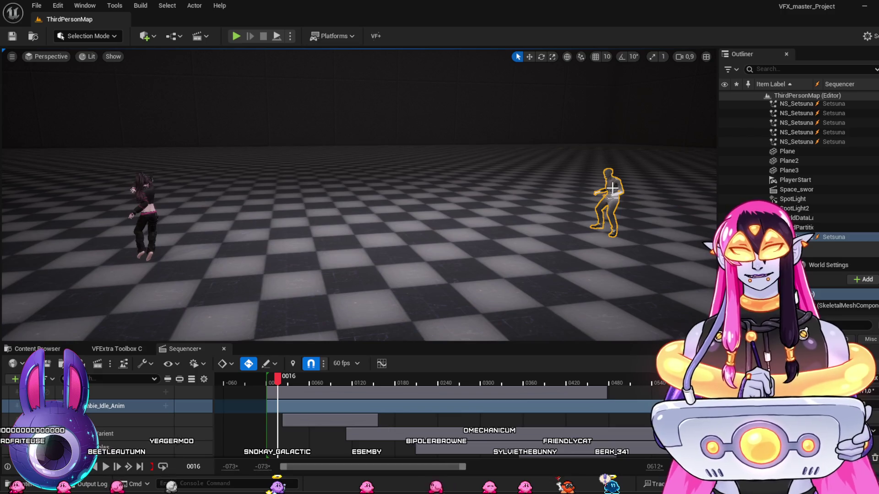
Move the sequence playhead to frame 0105 with the zombie selected.
right_click(612, 188)
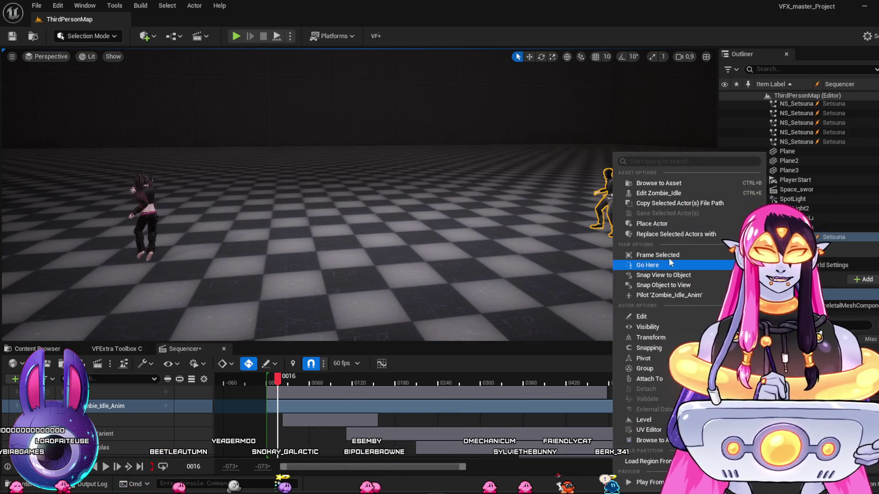
click(375, 383)
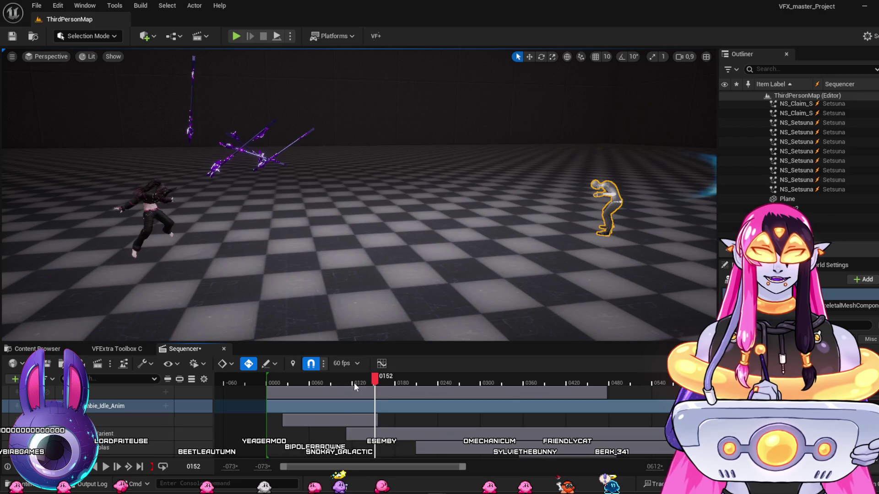
click(341, 384)
Open the Zombie_Idle asset, look over the Ch10_body material graph, and return to the mesh editor.
double_click(411, 406)
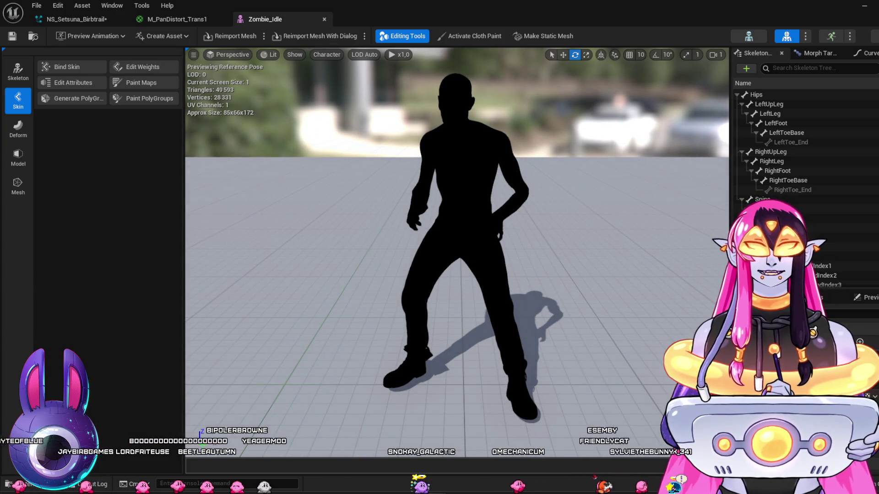
scroll(452, 274, down, 6)
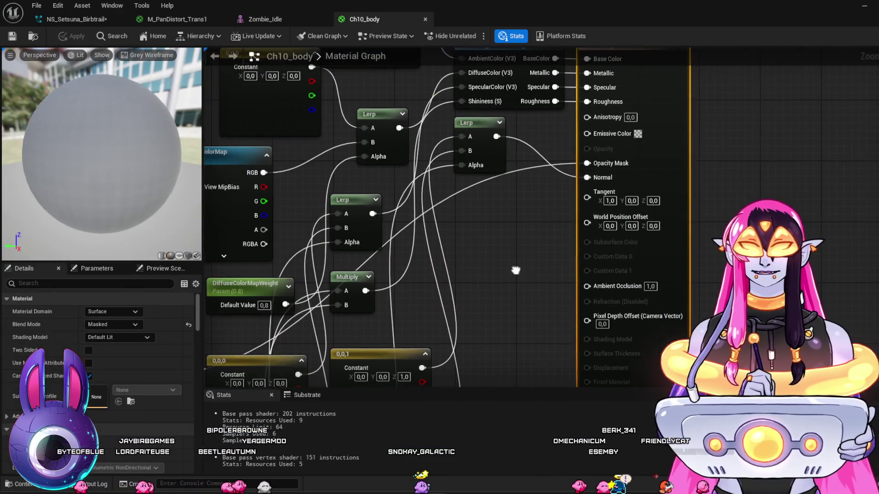
mouse_move(617, 224)
mouse_down()
mouse_move(589, 177)
mouse_move(582, 139)
mouse_move(595, 173)
mouse_up()
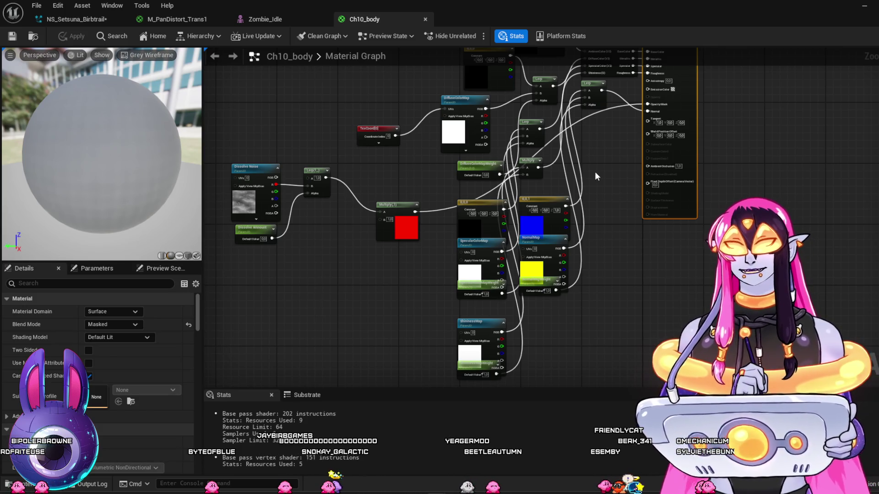
scroll(595, 171, up, 5)
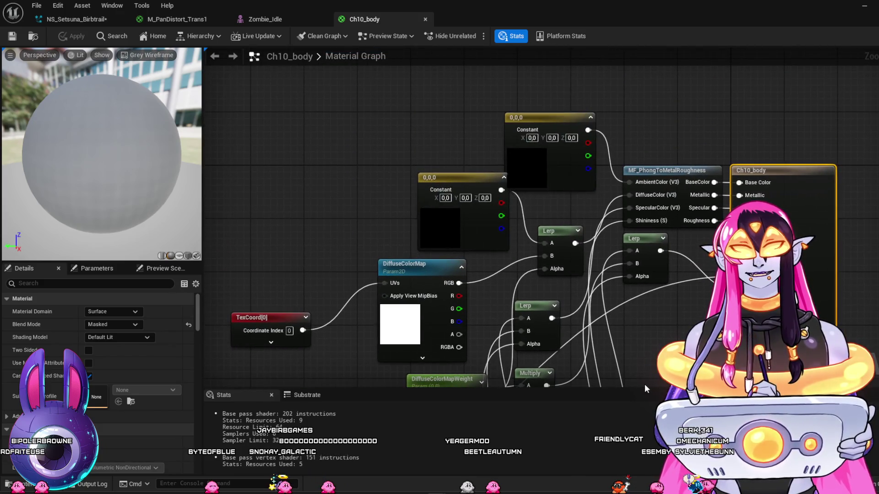
scroll(644, 384, down, 3)
click(297, 21)
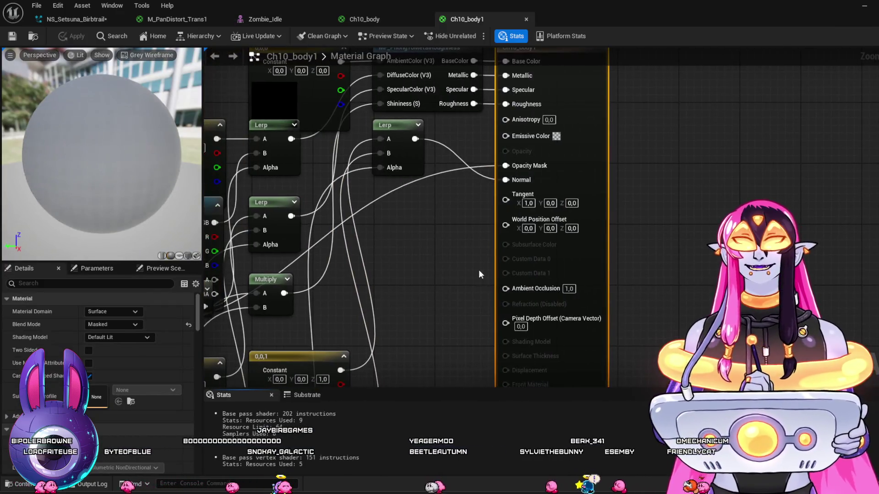
Close the Ch10_body1 and Ch10_body material editors.
drag(478, 270, 680, 256)
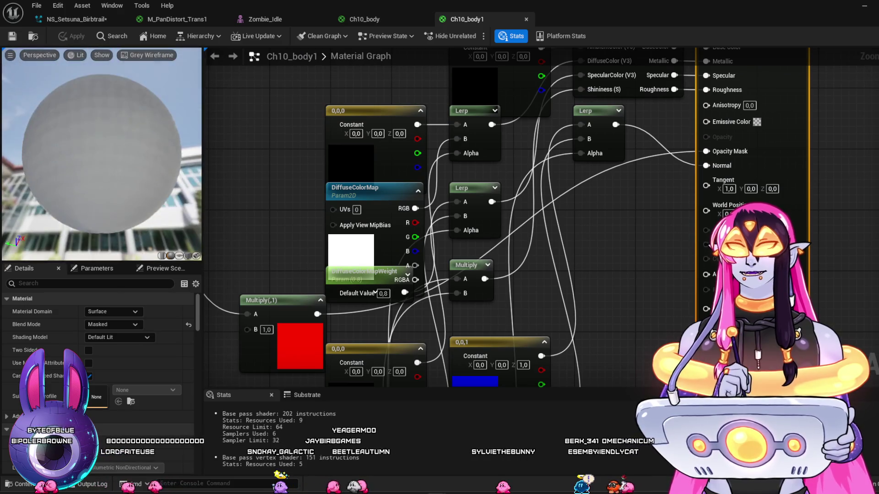
scroll(622, 289, down, 5)
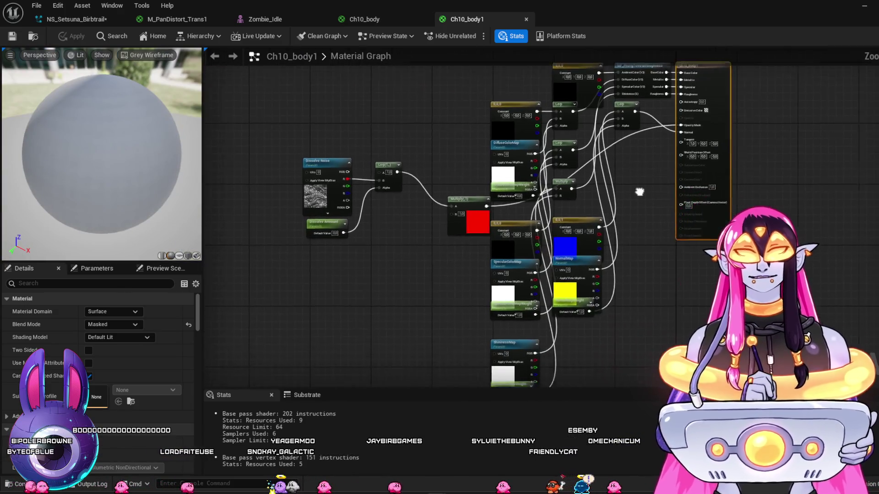
click(526, 19)
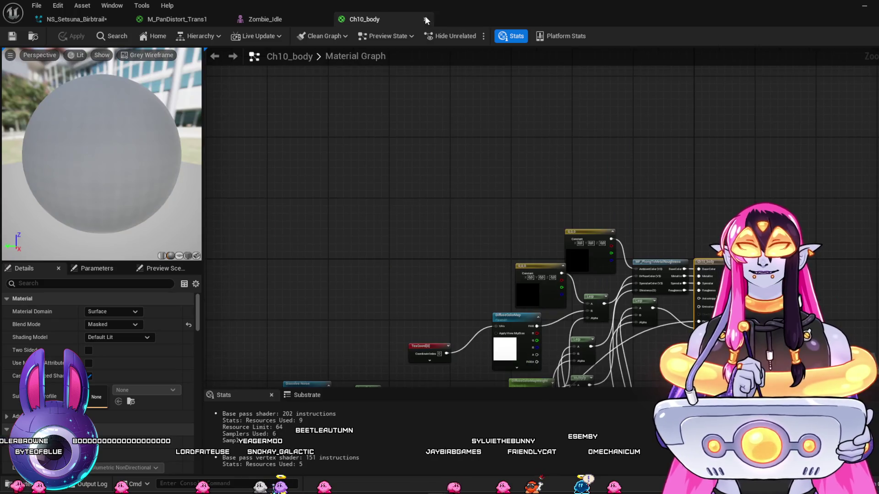
click(424, 18)
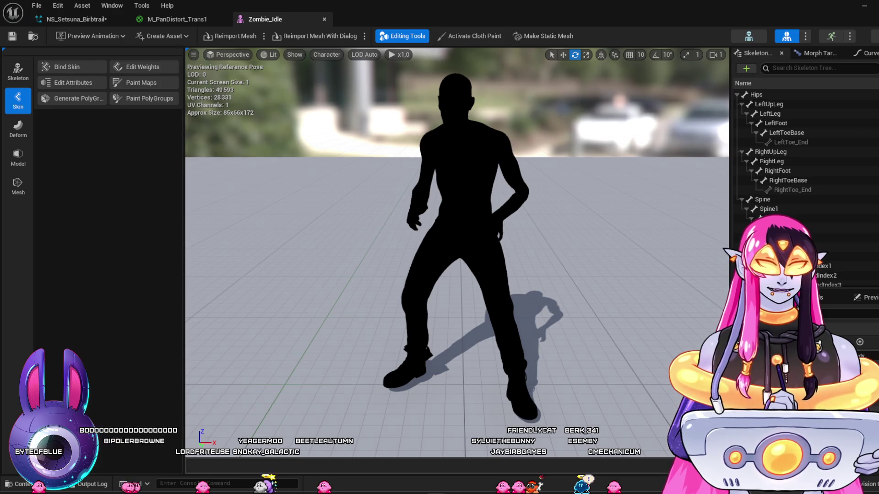
Inspect the Ch30_1001_Diffuse and Ch30_1001_Specular textures from the Zombie folder.
key(ctrl+space)
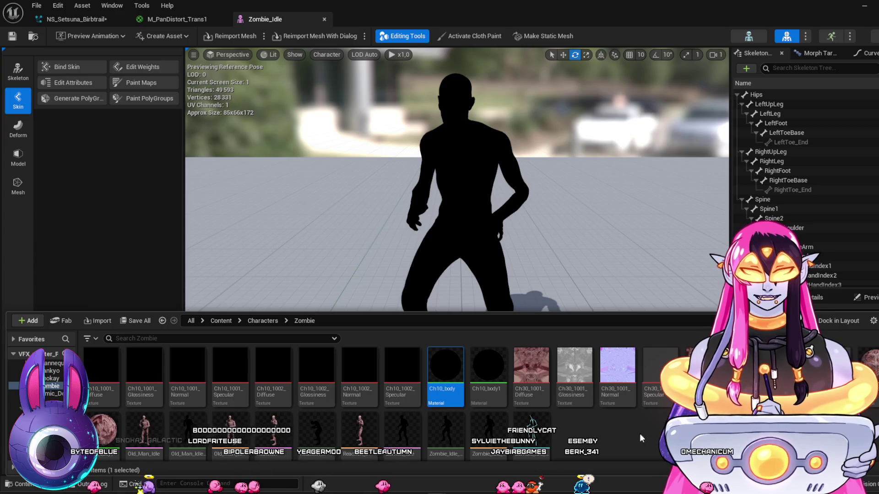
click(534, 373)
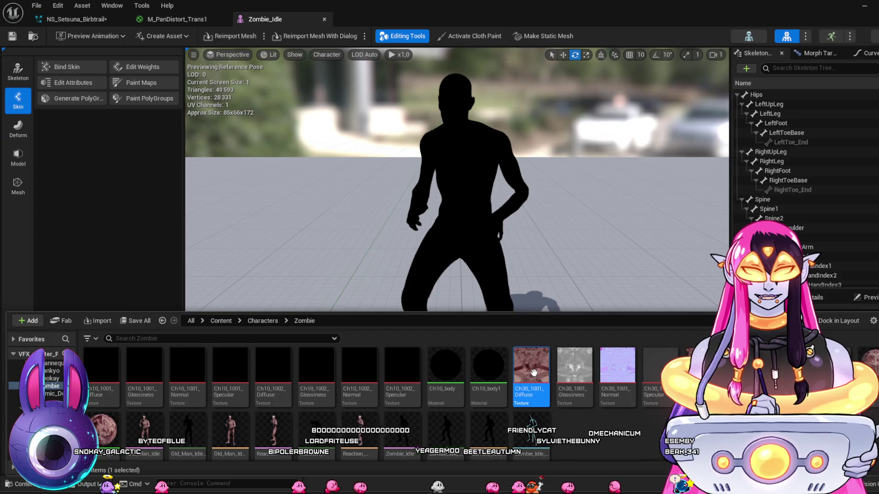
double_click(534, 373)
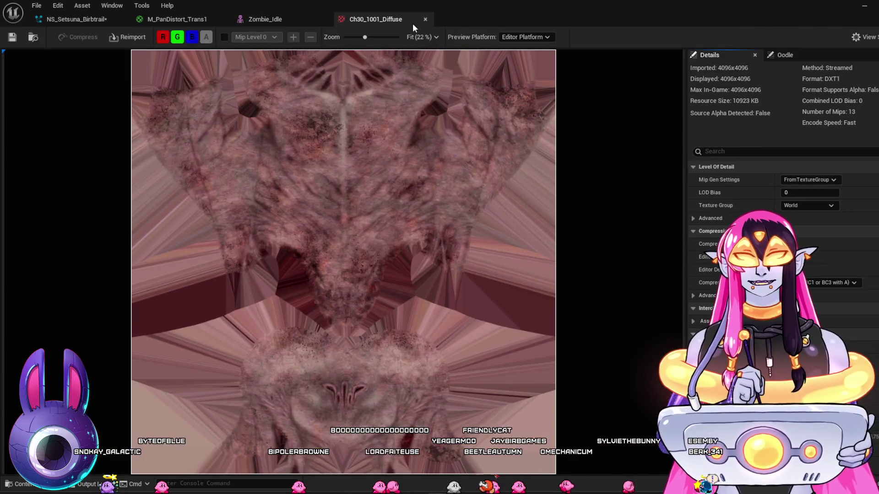
click(424, 20)
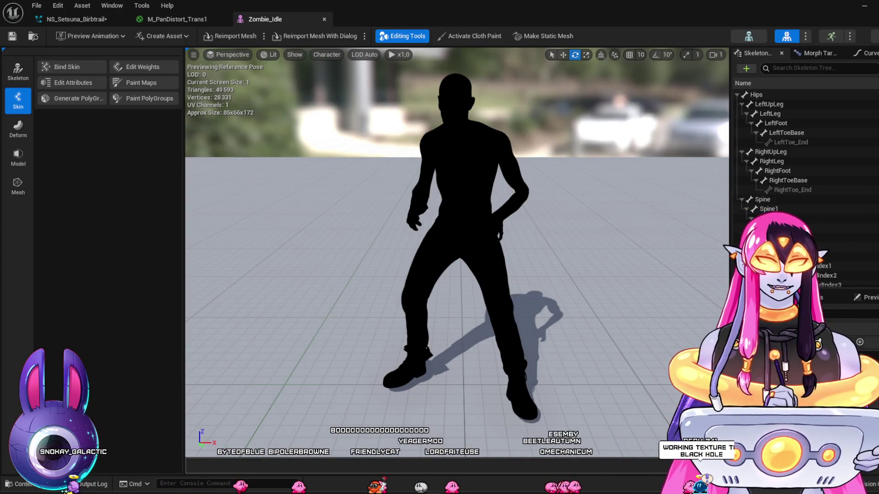
key(ctrl+space)
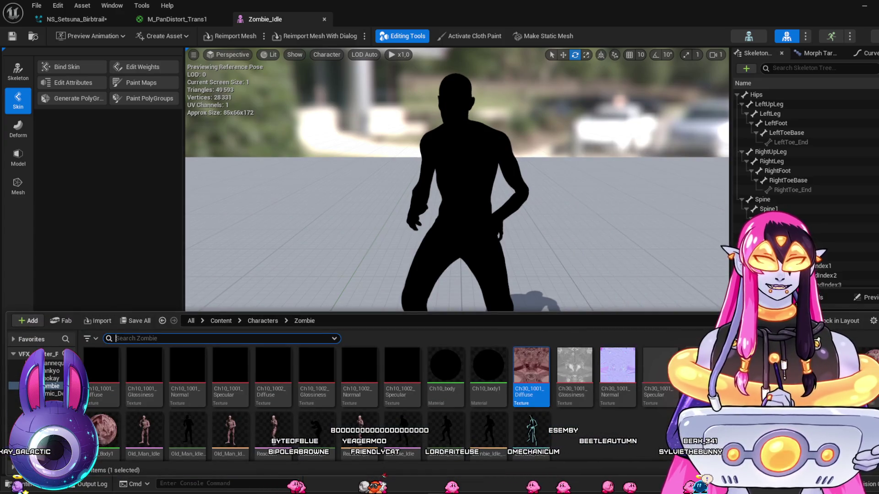
double_click(662, 371)
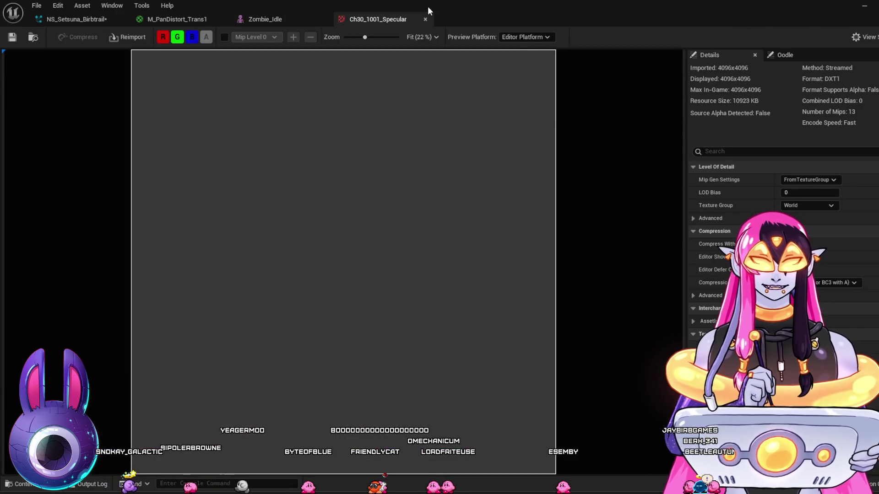
click(426, 19)
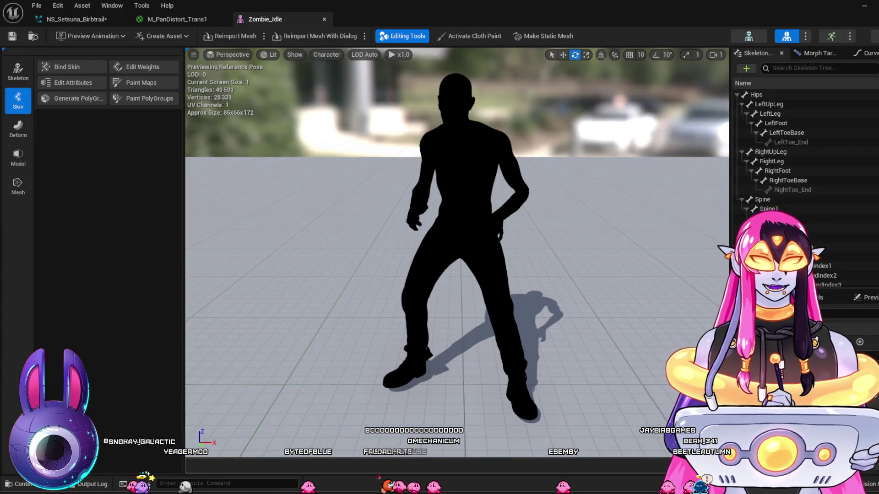
key(ctrl+space)
Open the Ch30_Body material and frame its graph.
mouse_move(572, 365)
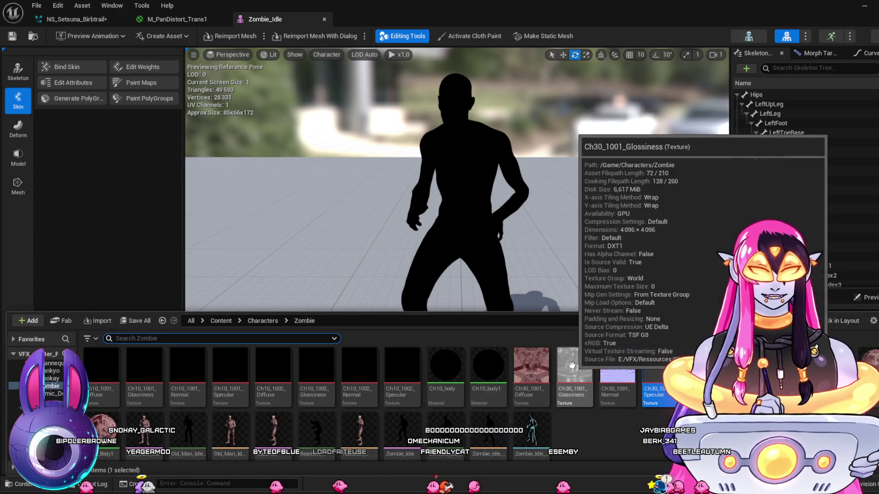
scroll(522, 424, down, 1)
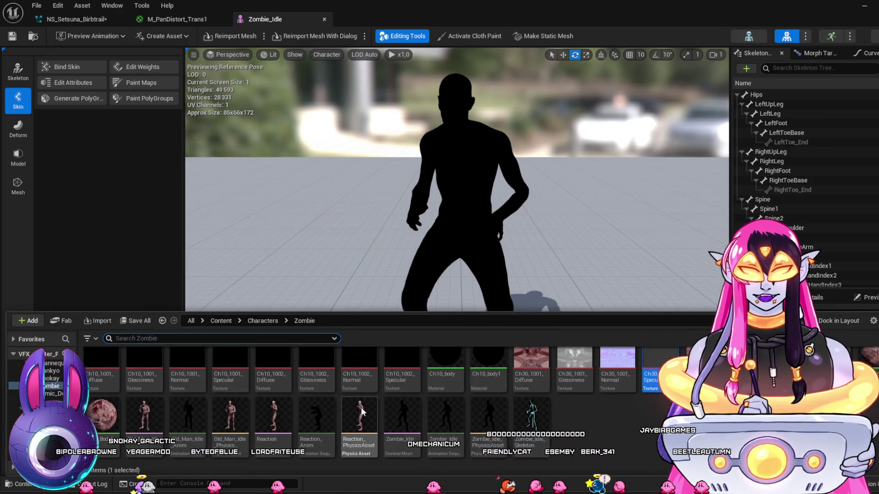
scroll(573, 416, up, 1)
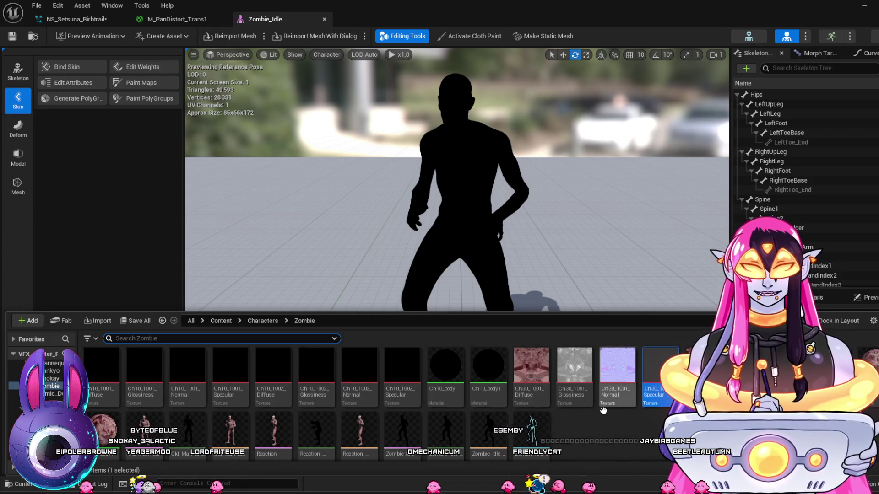
click(872, 375)
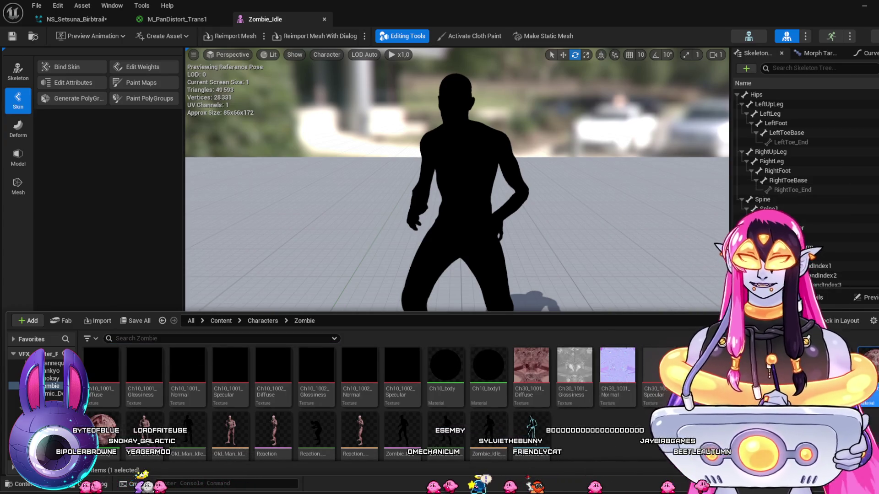
double_click(872, 376)
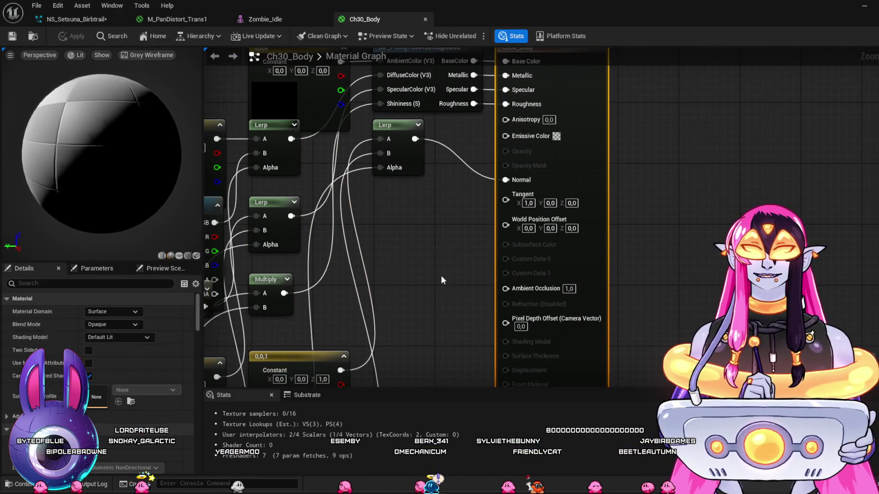
scroll(441, 276, down, 2)
mouse_move(441, 275)
mouse_down()
mouse_move(527, 256)
mouse_move(656, 248)
mouse_up()
Look over the Ch30_Body graph and its preview sphere, then close that material editor.
mouse_move(635, 282)
mouse_down()
mouse_move(636, 195)
mouse_move(638, 229)
mouse_up()
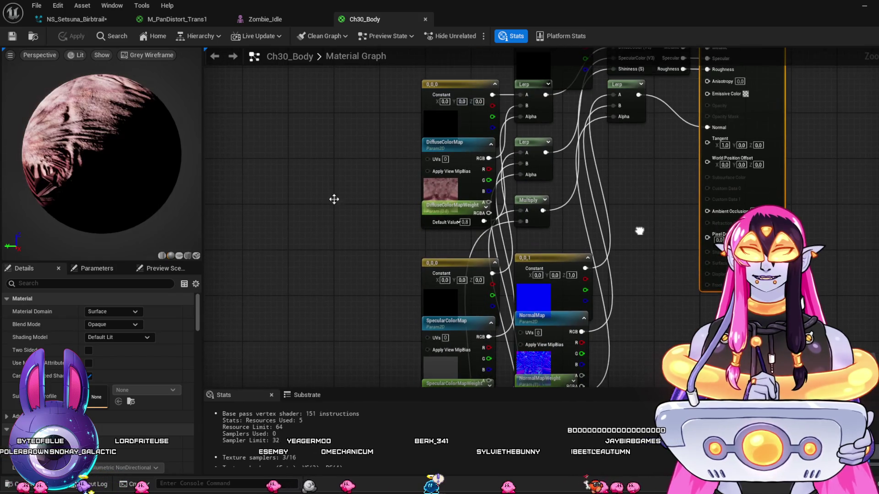
drag(102, 153, 193, 158)
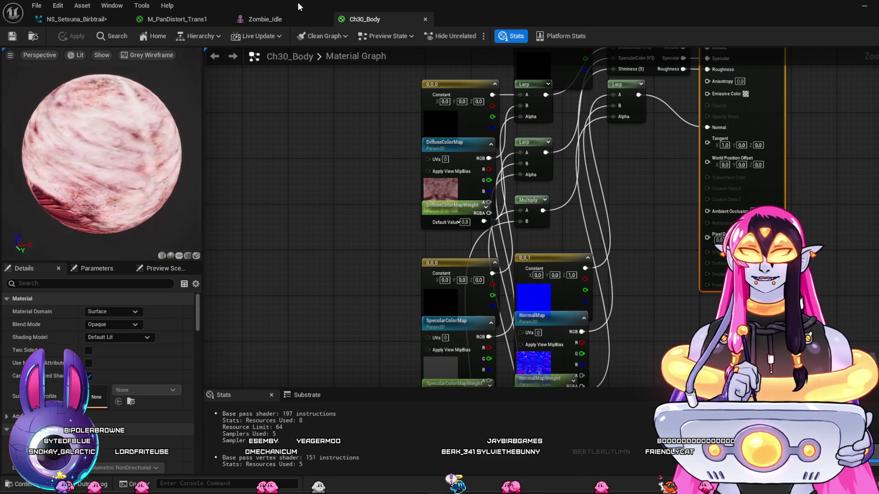
click(425, 19)
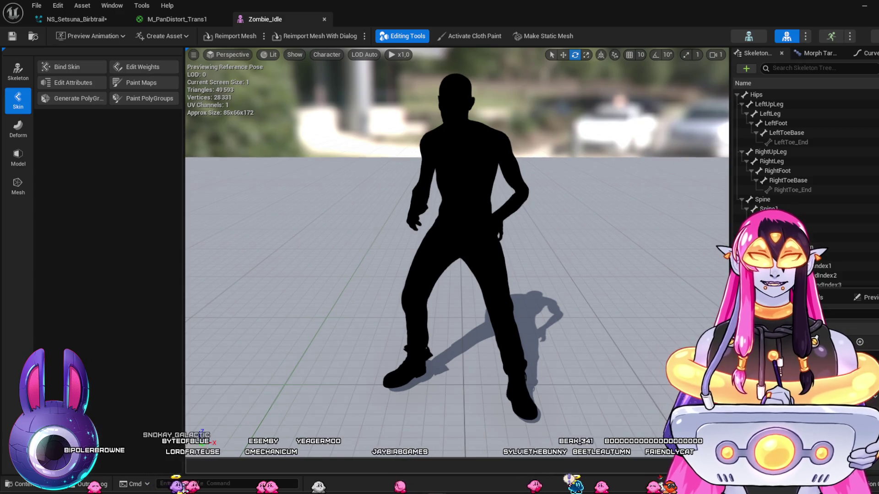
Open the Ch10_body material and pan across its Multiply, SpecularColorMap, NormalMap and Lerp nodes.
key(ctrl+space)
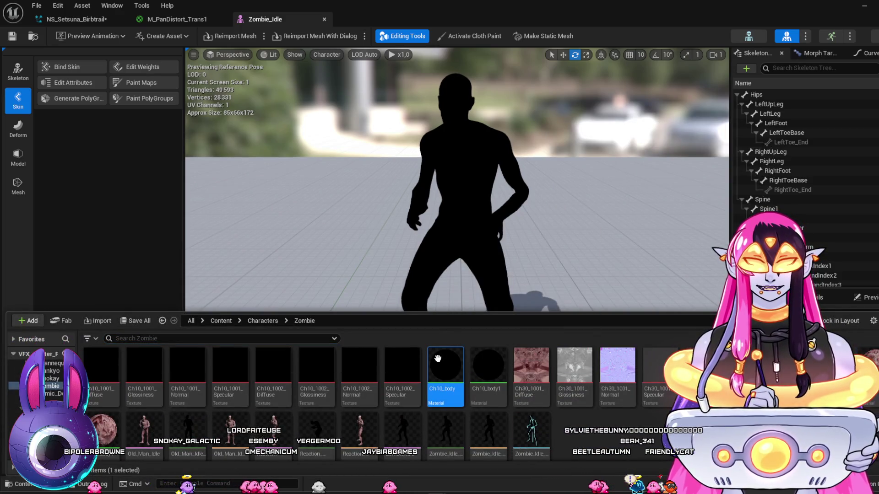
double_click(438, 359)
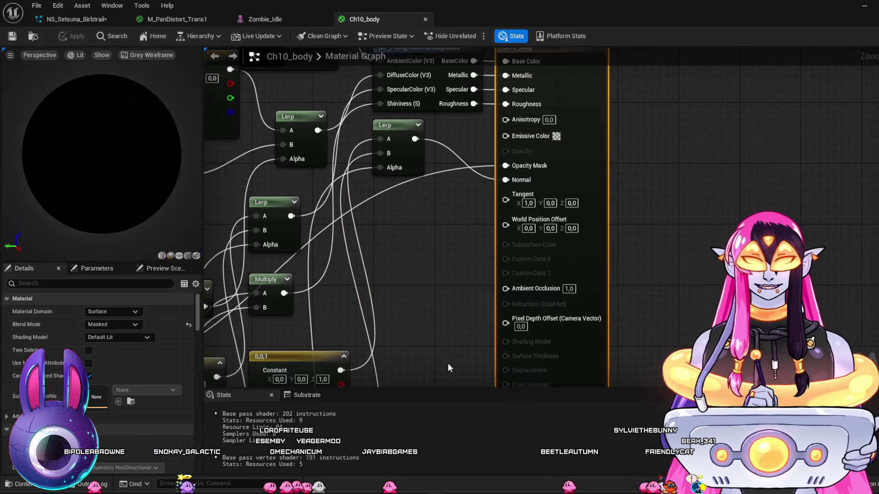
scroll(294, 214, up, 3)
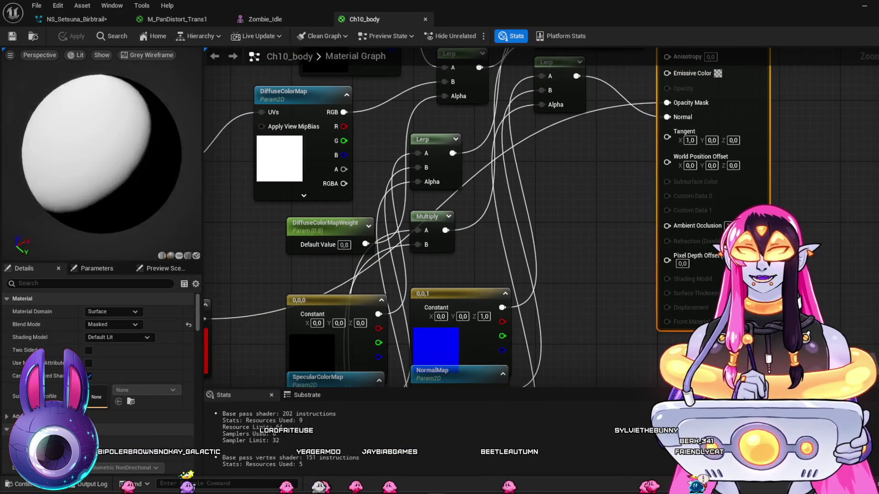
scroll(69, 172, down, 3)
drag(556, 258, 644, 185)
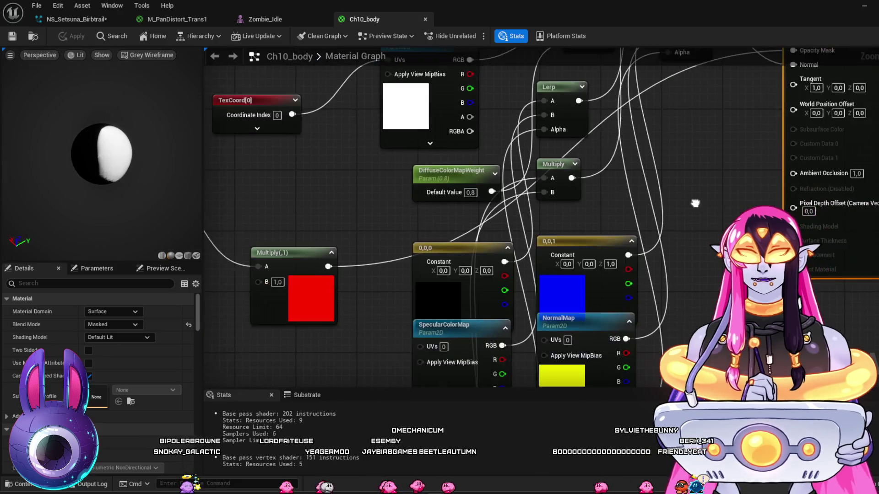
mouse_move(296, 192)
mouse_down()
mouse_move(337, 147)
mouse_move(320, 274)
mouse_up()
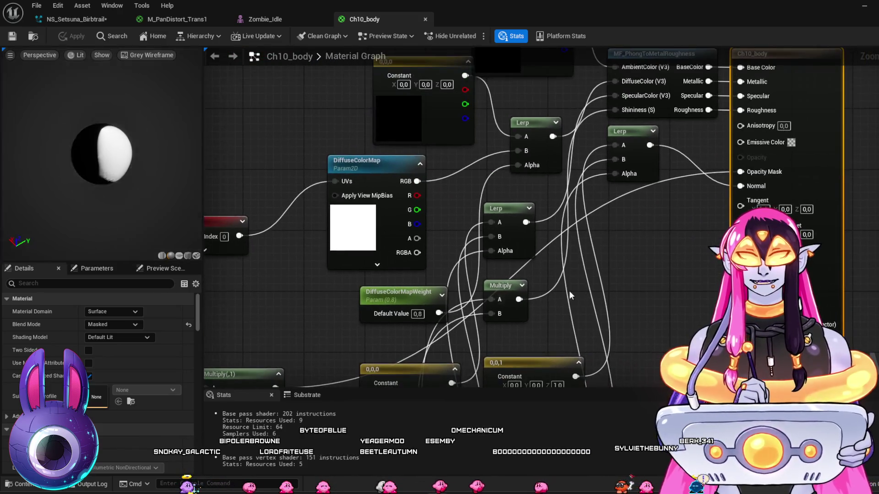
drag(448, 125, 440, 247)
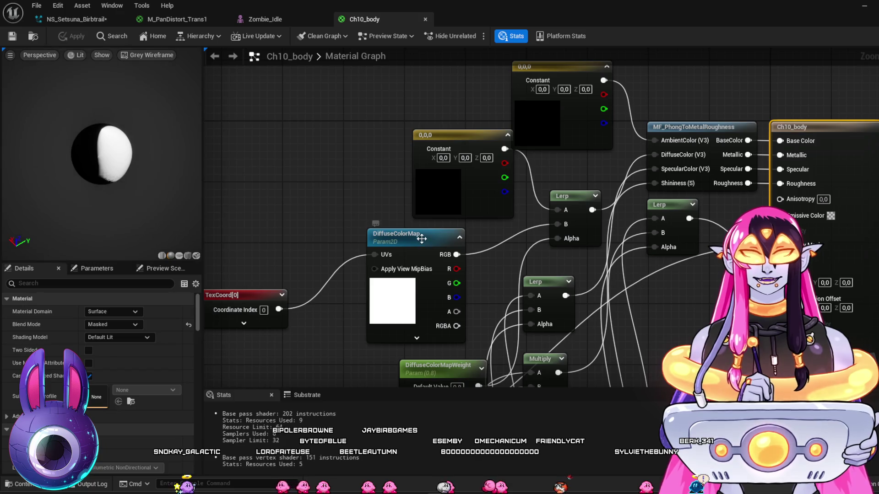
Inspect the Ch10_1001_Diffuse texture behind DiffuseColorMap, then close the Ch10_body material editor.
click(440, 246)
scroll(321, 206, down, 1)
scroll(191, 357, down, 2)
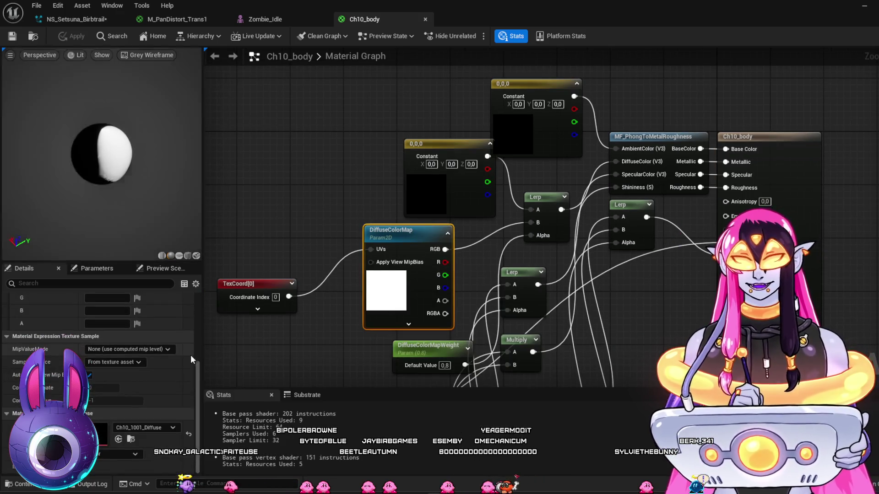
double_click(393, 257)
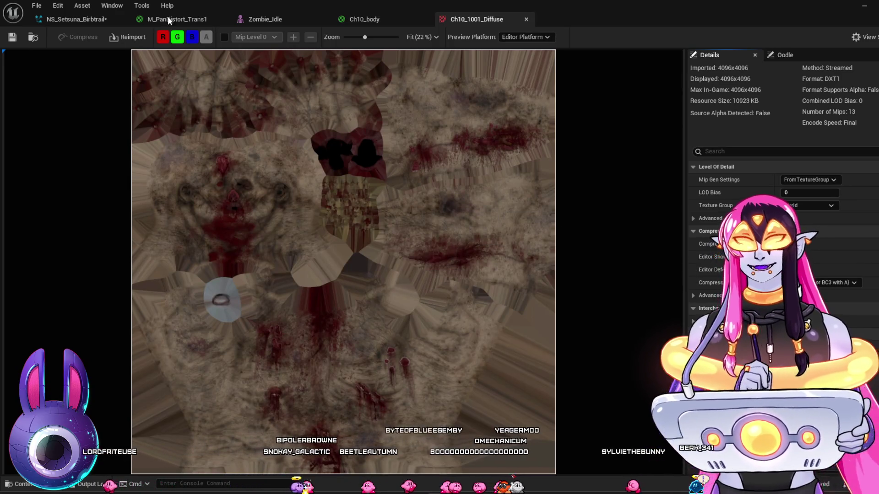
click(12, 38)
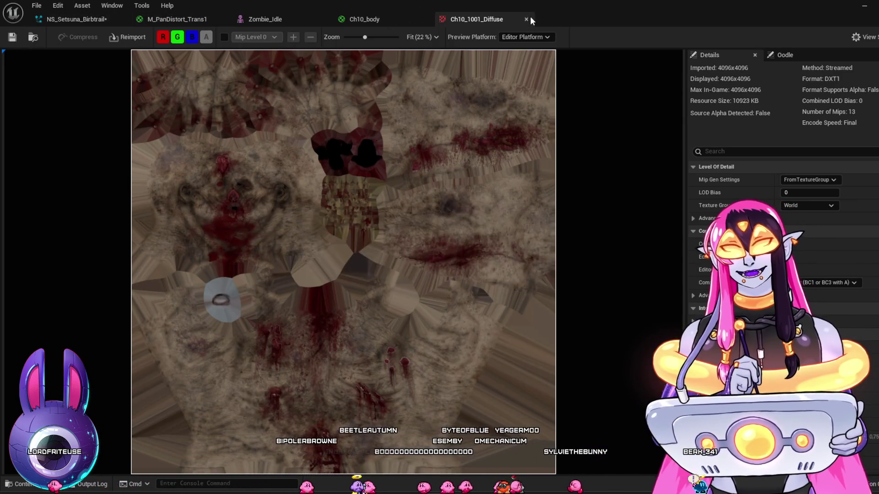
click(527, 19)
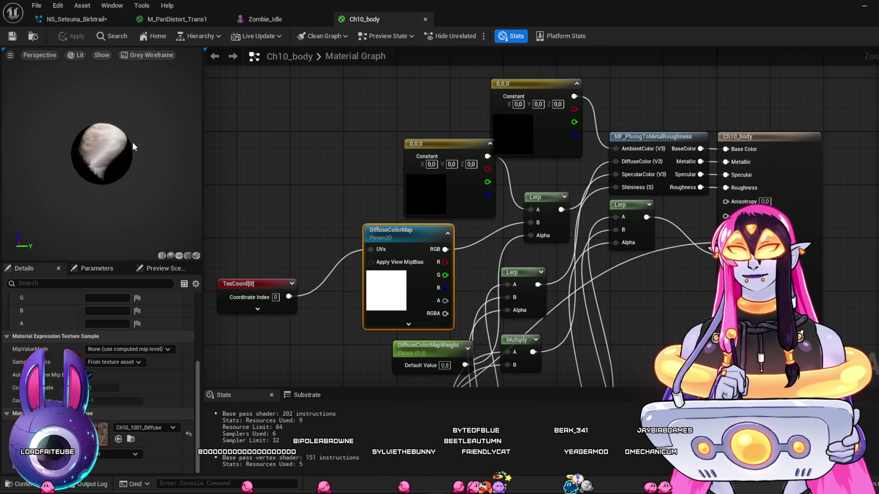
click(427, 21)
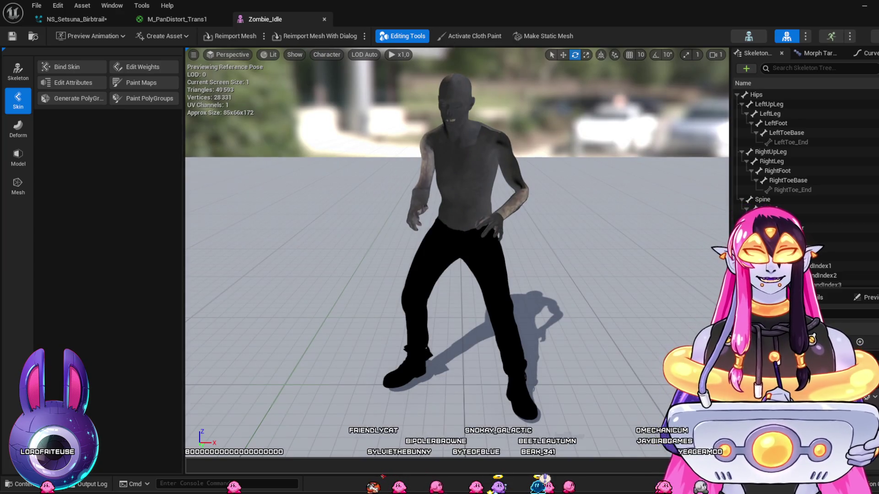
Inspect Ch10_body1's DiffuseColorMap texture, Ch10_1002_Diffuse, and close its preview.
scroll(500, 300, down, 3)
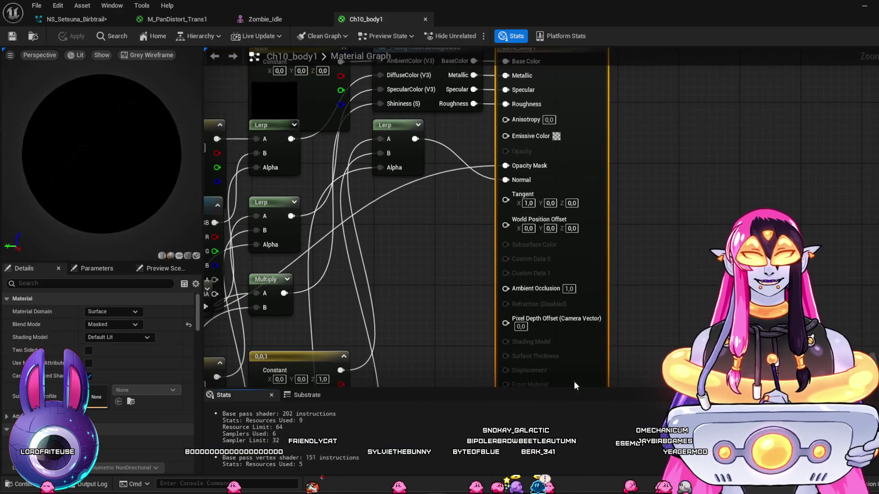
scroll(595, 267, up, 3)
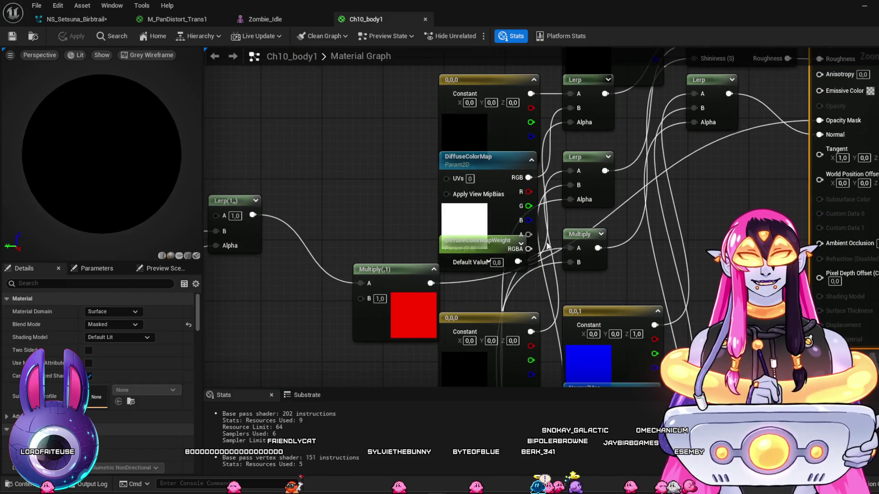
click(467, 219)
scroll(106, 449, down, 5)
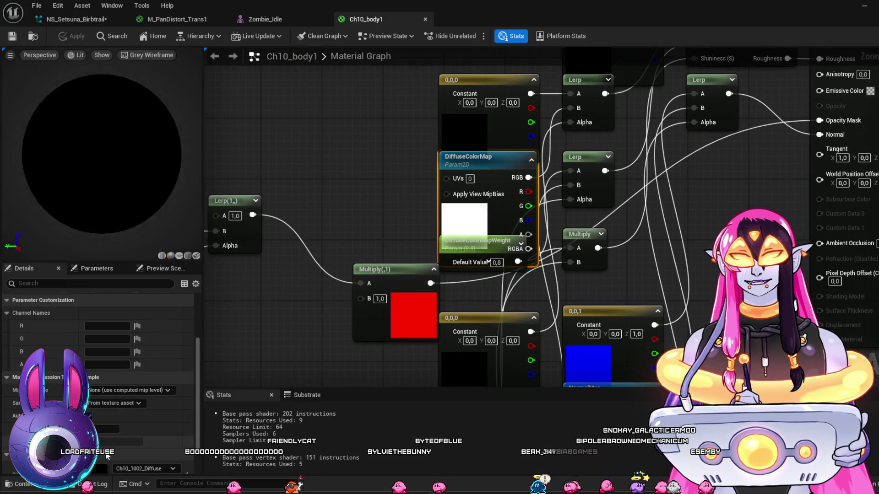
double_click(97, 437)
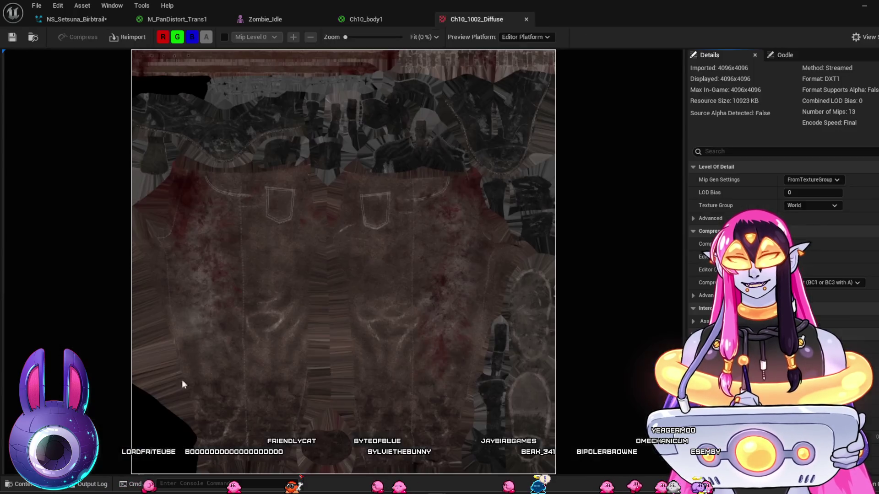
click(526, 20)
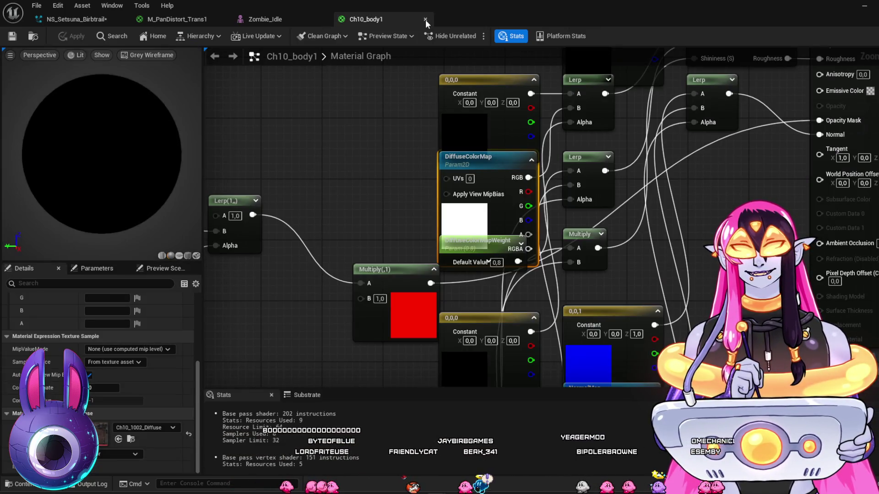
Close the Ch10_body1 material editor and the Zombie_Idle mesh editor.
click(425, 20)
mouse_move(604, 263)
mouse_down()
mouse_move(540, 238)
mouse_move(631, 228)
mouse_move(614, 268)
mouse_move(604, 256)
mouse_up()
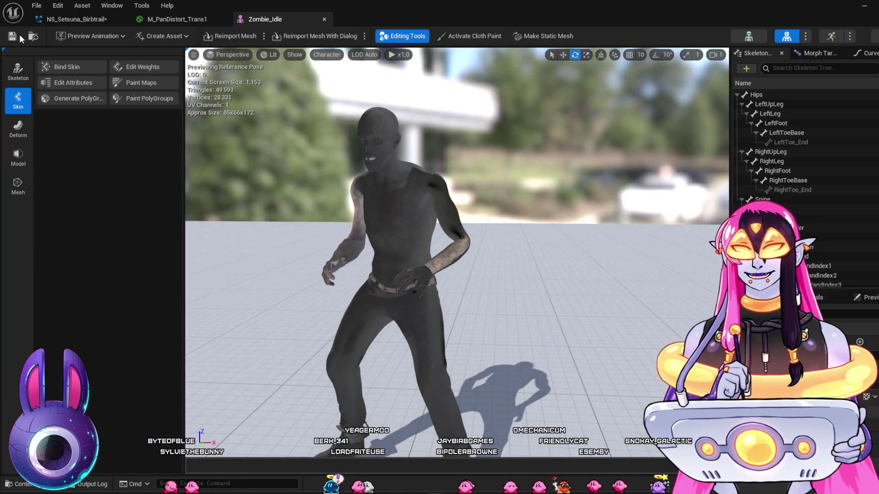
click(325, 19)
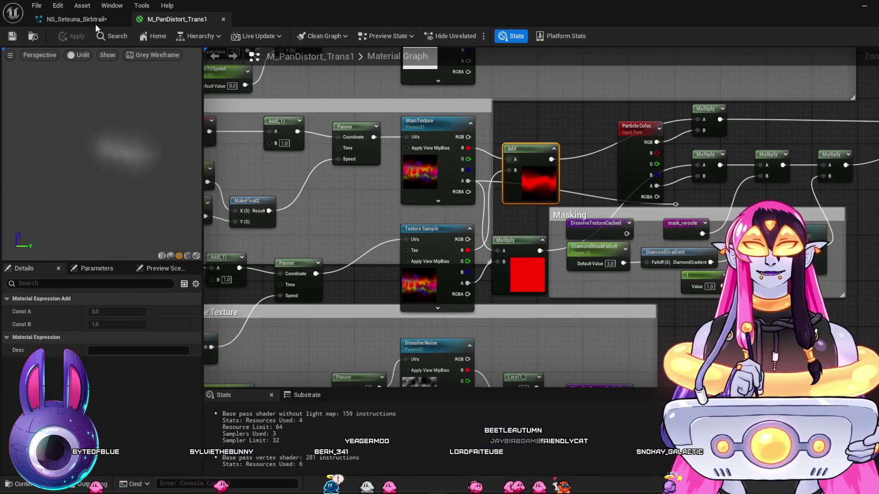
Minimize the NS_Setsuna_Birbtrail Niagara editor to return to the level and start the sequence.
click(81, 21)
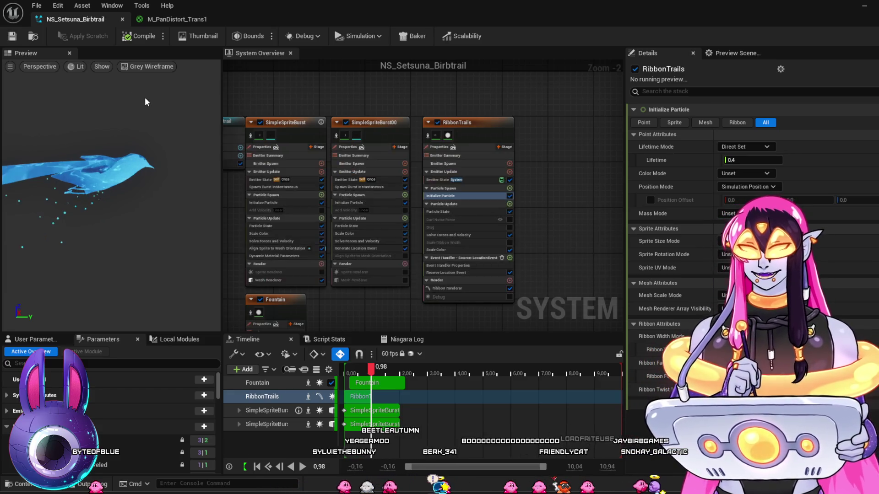
click(860, 9)
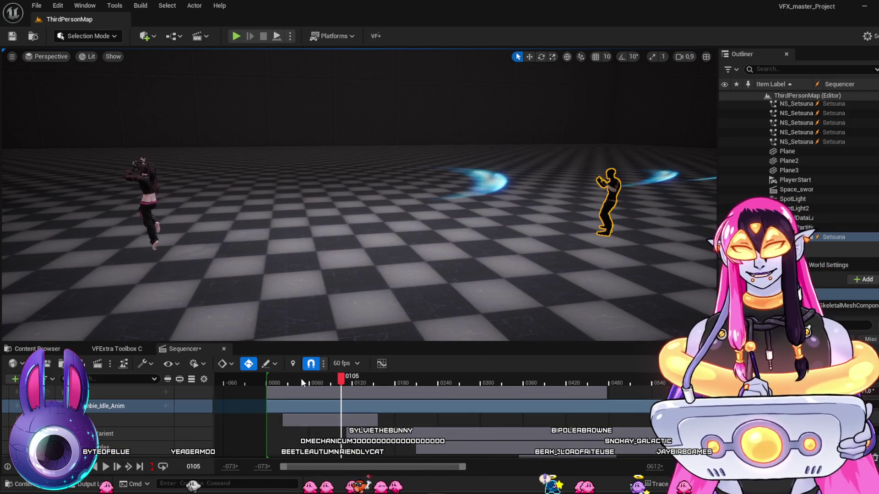
key(space)
Play the sequence twice in game view, tilting the viewport camera up between runs.
key(g)
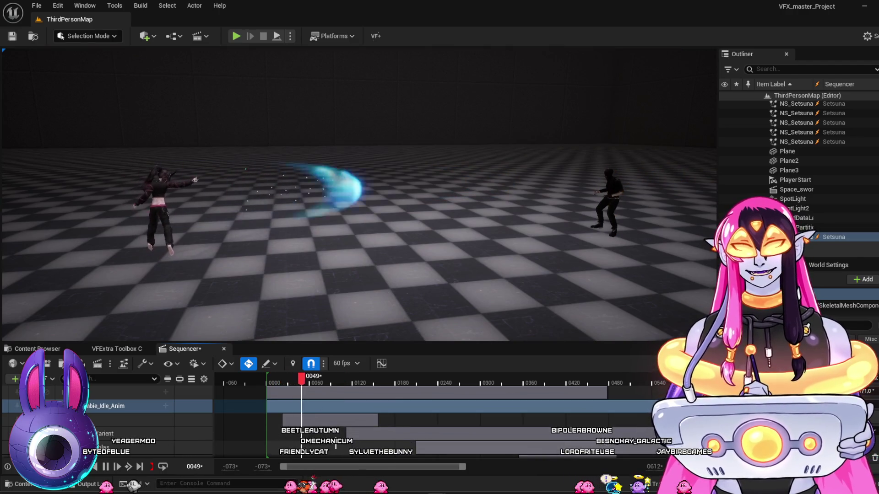
key(space)
key(g)
drag(461, 276, 476, 247)
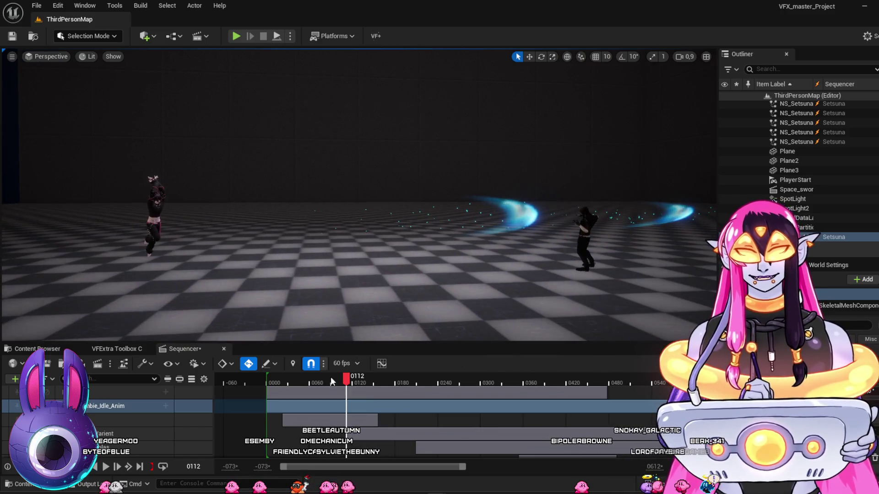
click(257, 383)
key(g)
key(space)
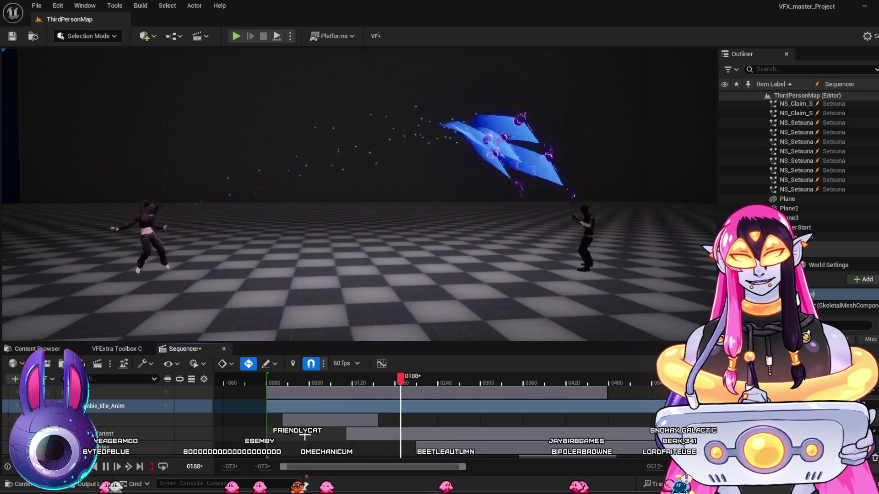
key(space)
key(g)
Scrub the timeline from near the start through frames 0122 and 0170 to about 0171.
click(281, 381)
mouse_move(275, 379)
mouse_down()
mouse_move(364, 396)
mouse_move(381, 403)
mouse_move(365, 414)
mouse_move(410, 439)
mouse_move(357, 451)
mouse_up()
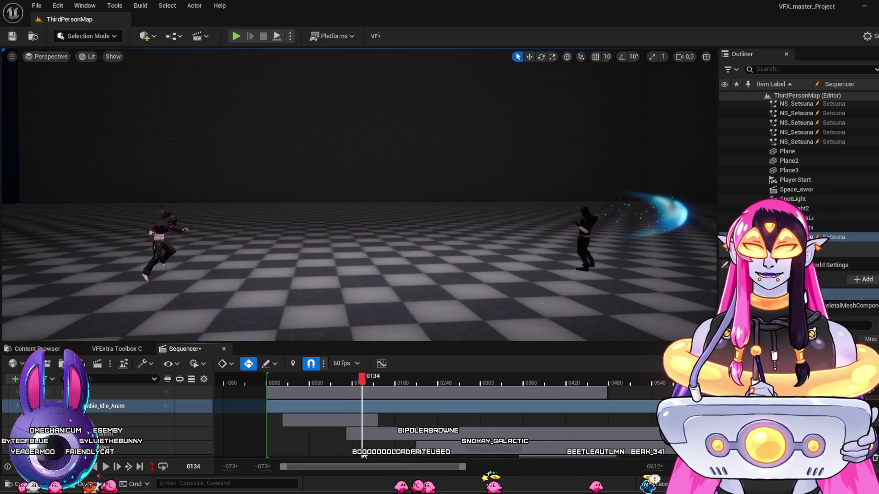
drag(366, 455, 427, 479)
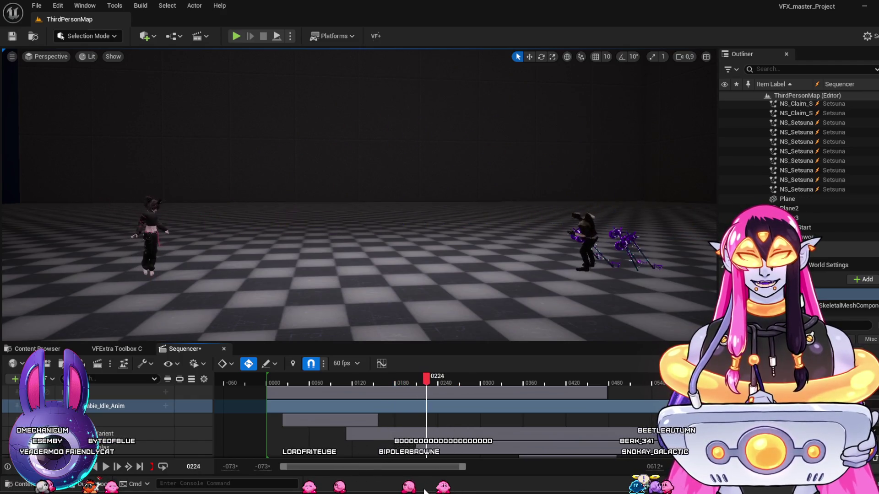
mouse_move(398, 490)
mouse_down()
mouse_move(448, 488)
mouse_move(389, 486)
mouse_move(347, 466)
mouse_move(414, 482)
mouse_move(351, 463)
mouse_up()
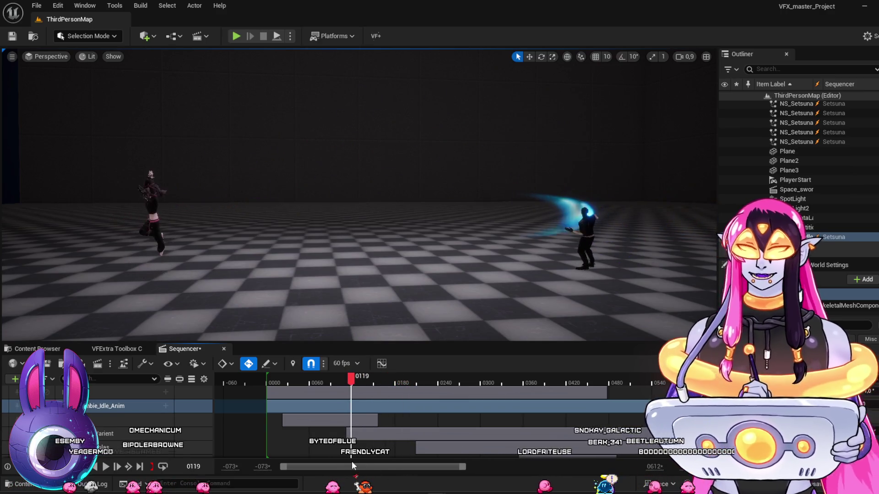
Replay short runs from frames 0119, 0248 and 0367, finishing near frame 0357.
key(space)
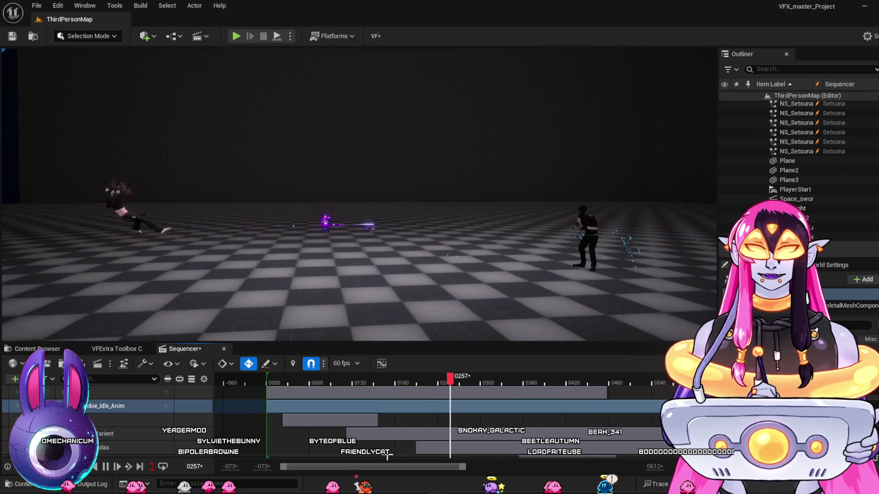
click(444, 379)
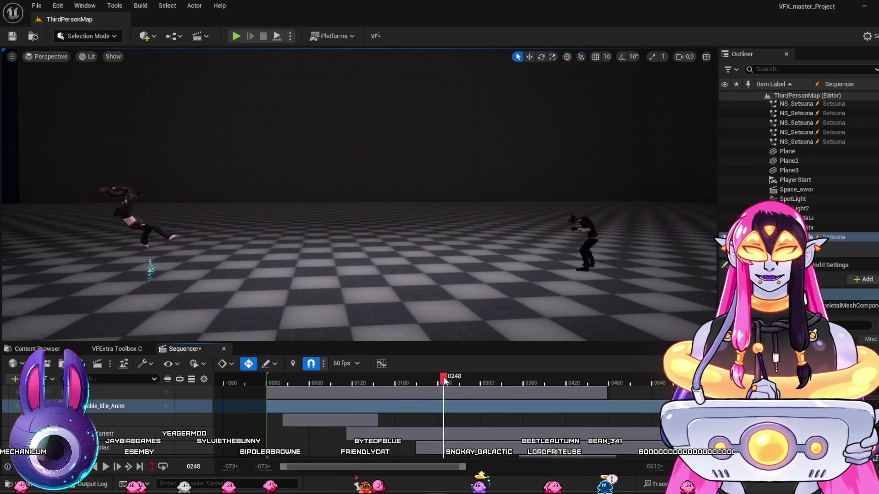
key(space)
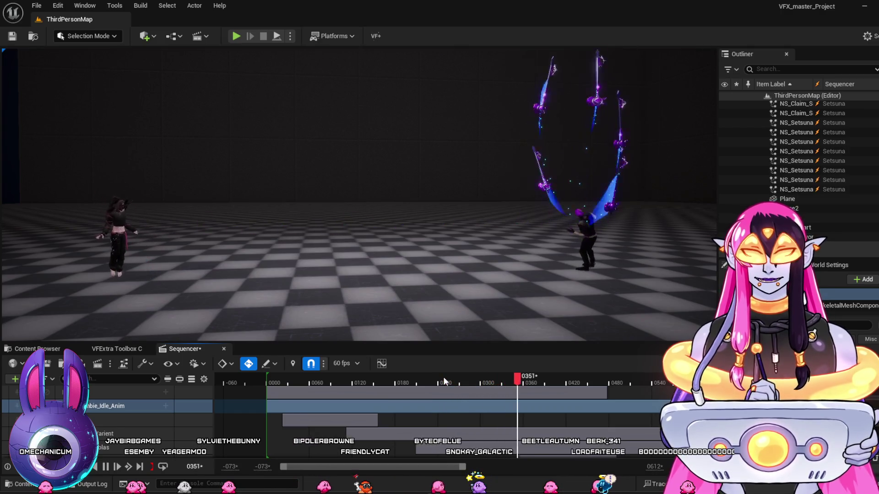
key(space)
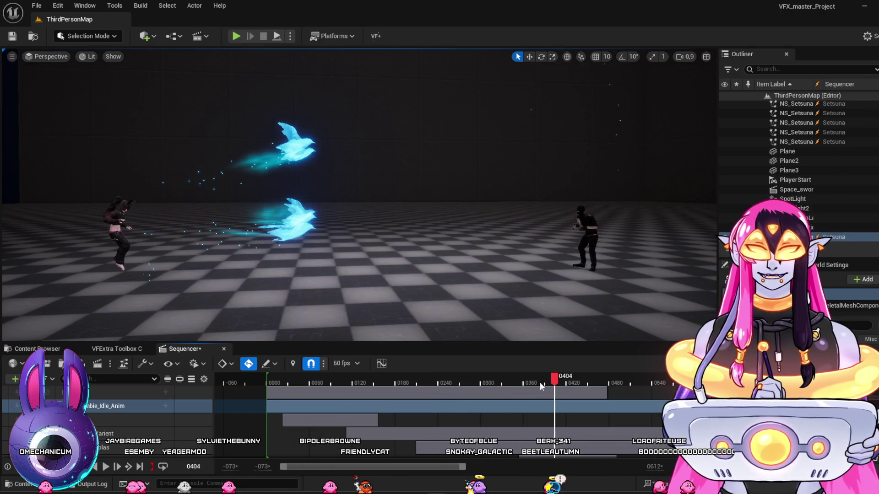
click(529, 384)
key(space)
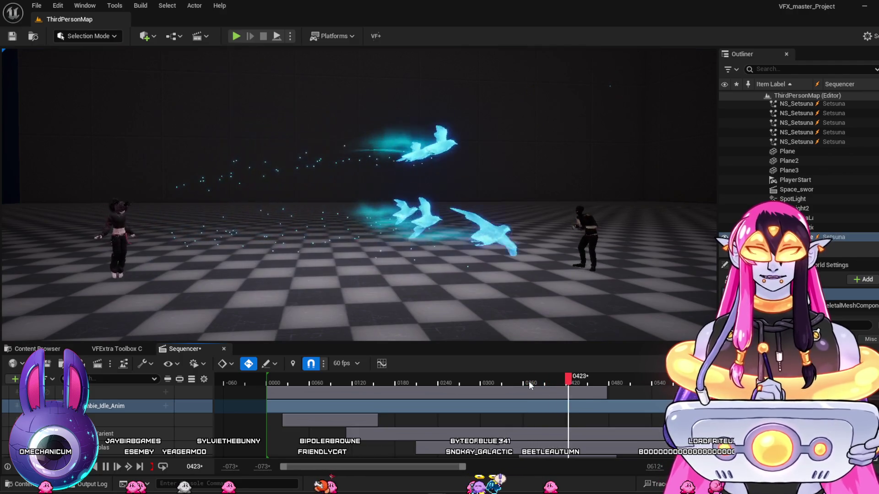
key(space)
mouse_move(551, 384)
mouse_down()
mouse_move(497, 377)
mouse_move(561, 396)
mouse_move(540, 399)
mouse_move(557, 409)
mouse_move(547, 428)
mouse_up()
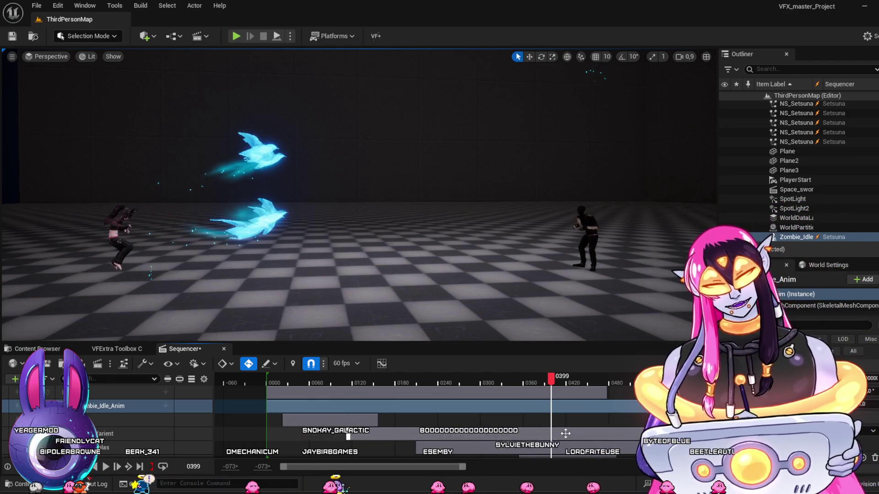